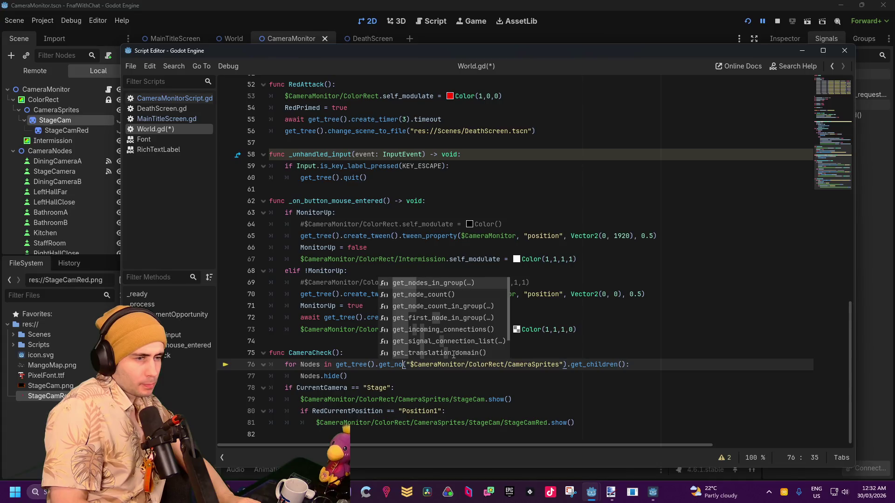
# Strip get_tree().get_node(, the stray parenthesis and quotes from line 76 so it loops over $CameraMonitor/ColorRect/CameraSprites.get_children().
pyautogui.write('de')
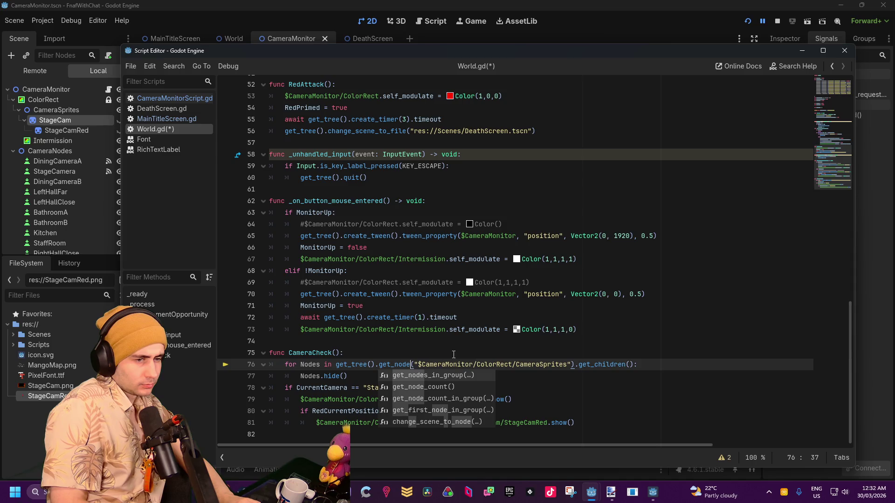
pyautogui.press('BackSpace')
pyautogui.press('BackSpace')
pyautogui.press('BackSpace')
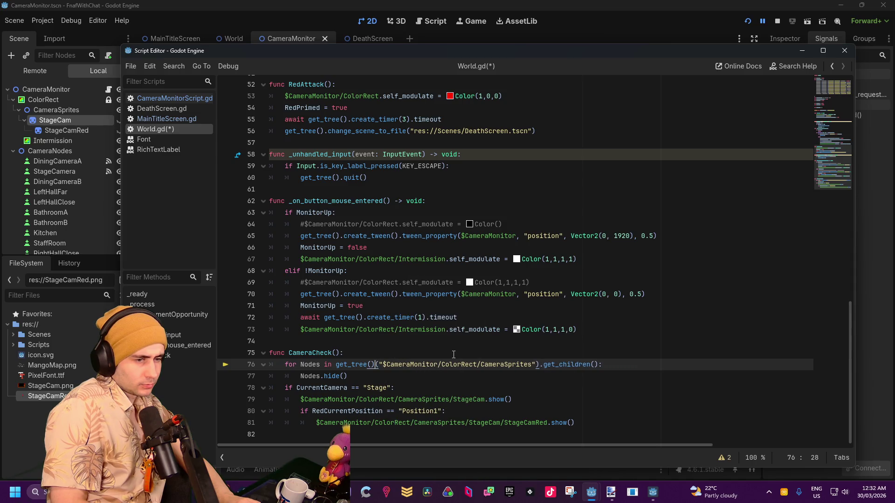
pyautogui.press('BackSpace')
pyautogui.press('BackSpace')
pyautogui.press('Delete')
pyautogui.press('Right')
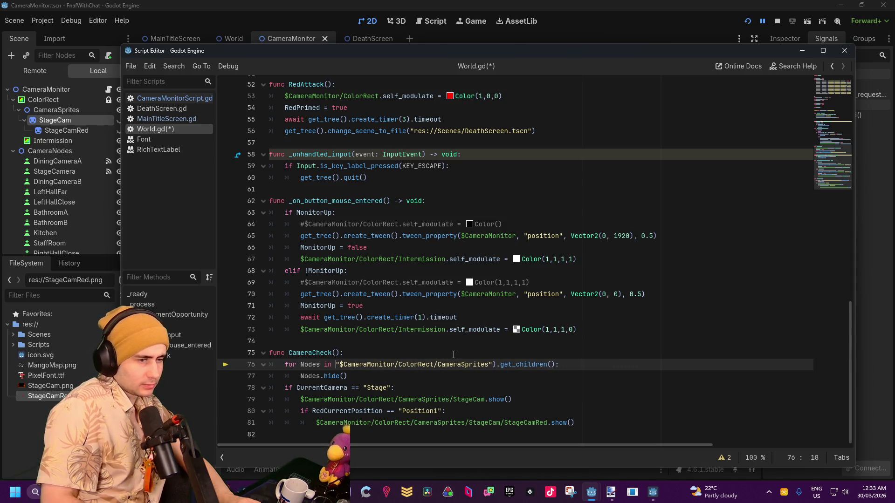
pyautogui.press('Right')
pyautogui.press('Right')
pyautogui.press('Right')
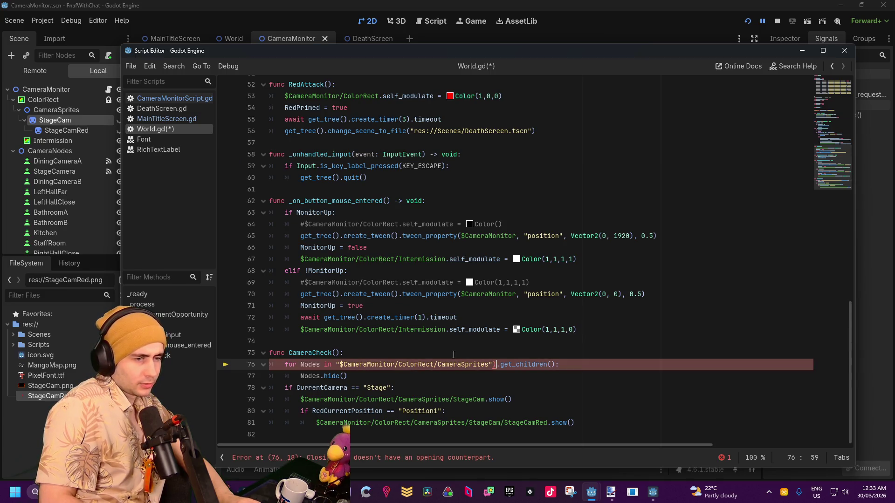
pyautogui.press('Delete')
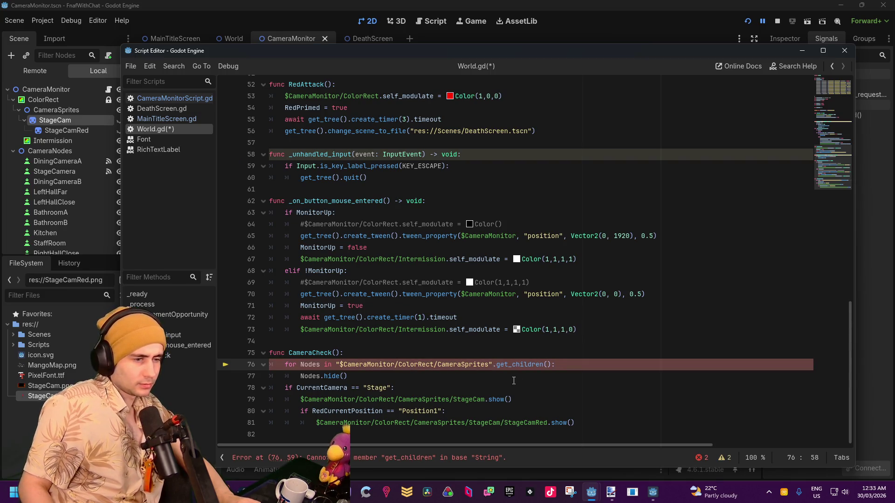
pyautogui.click(534, 364)
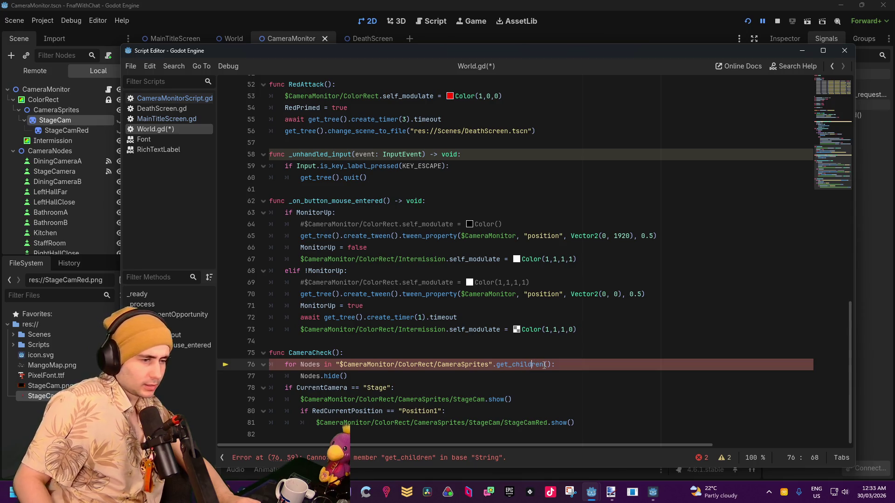
pyautogui.click(493, 364)
pyautogui.press('BackSpace')
pyautogui.click(340, 365)
pyautogui.press('BackSpace')
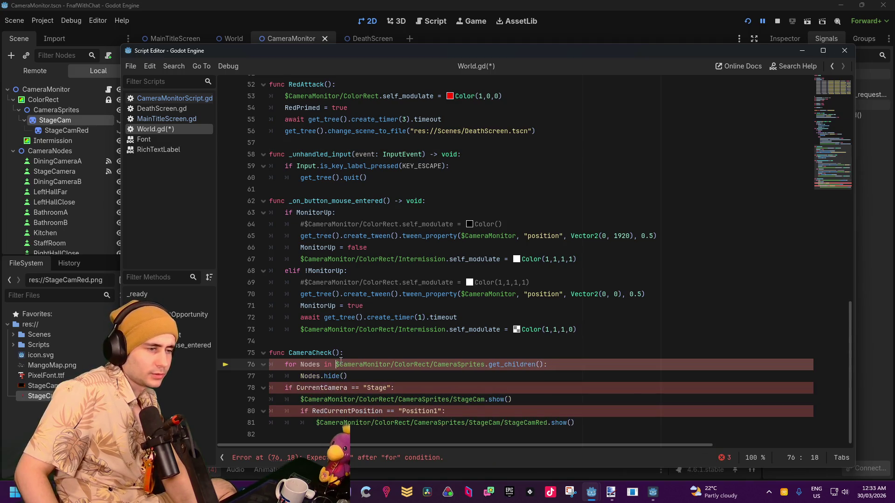
# Run the game and toggle the monitor between map and stage camera views, ending on the Dining room.
pyautogui.click(748, 22)
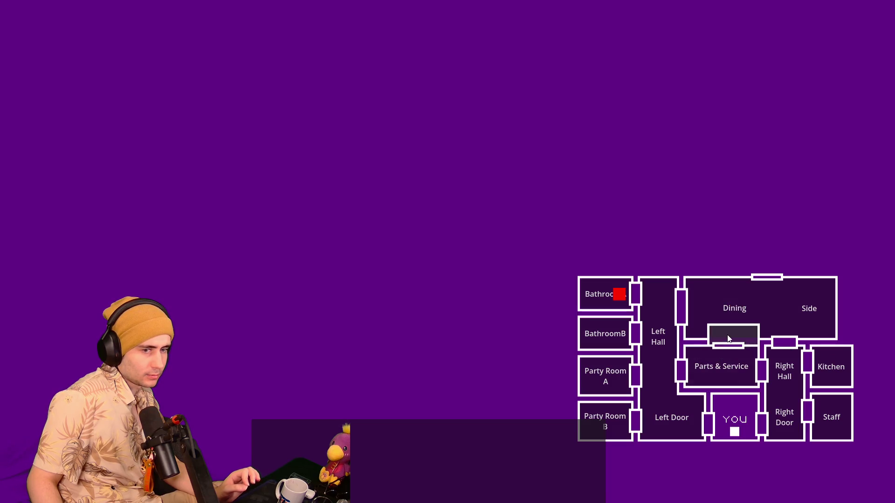
pyautogui.click(733, 335)
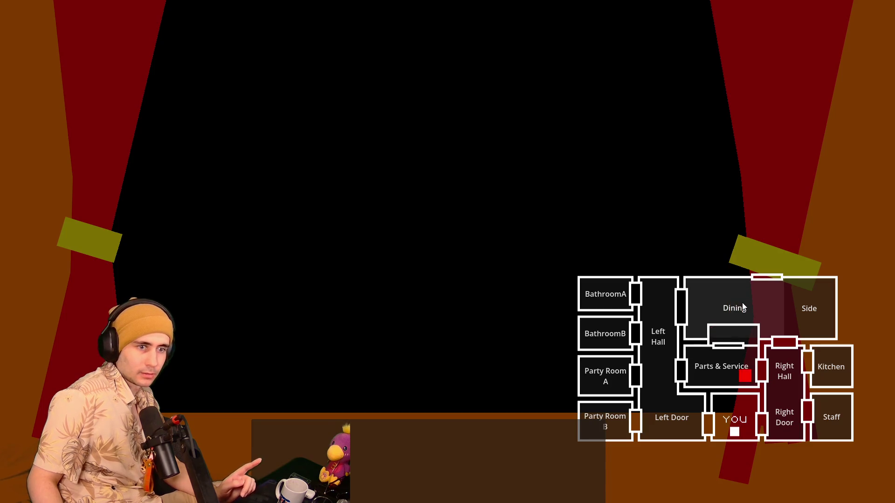
pyautogui.click(742, 303)
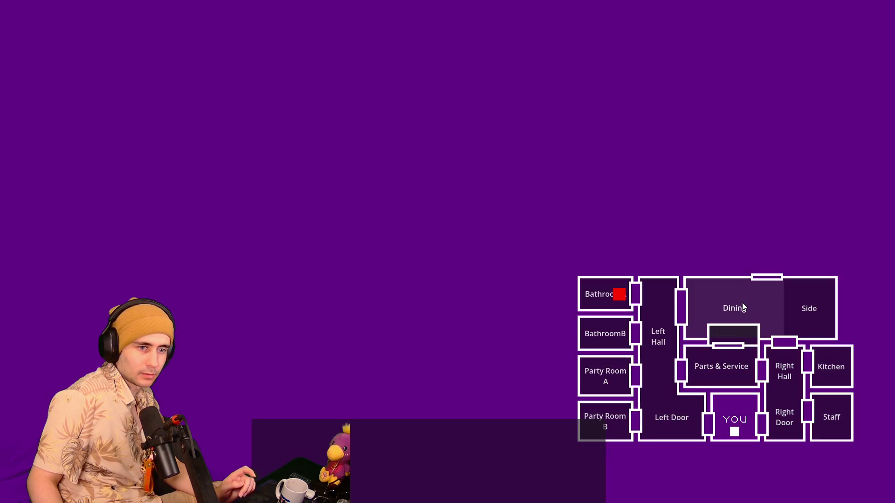
pyautogui.click(721, 332)
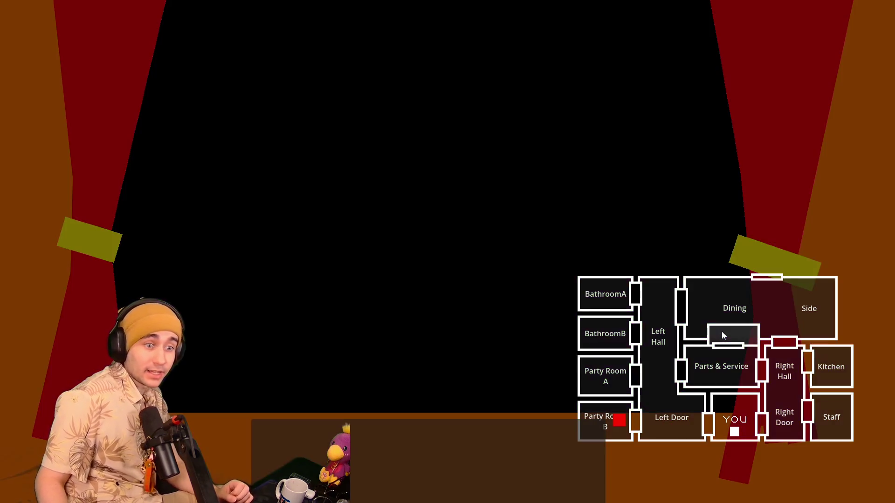
pyautogui.click(727, 334)
pyautogui.click(734, 305)
pyautogui.click(734, 305)
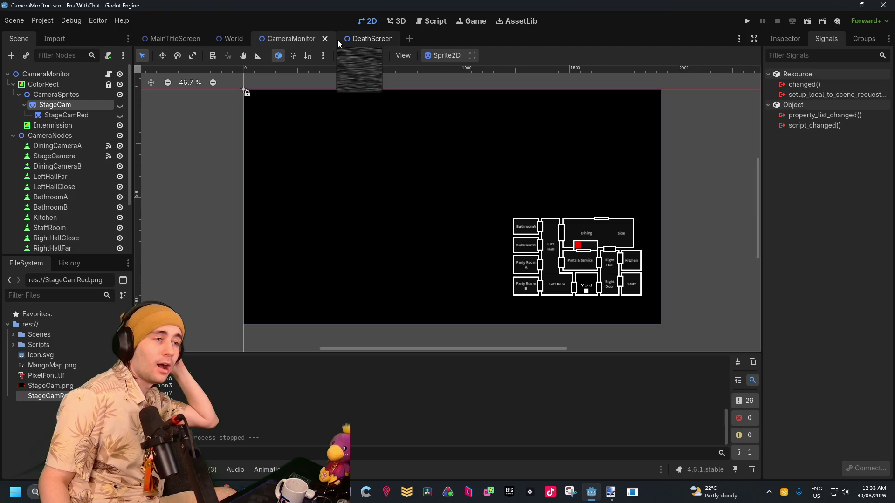
pyautogui.moveTo(591, 492)
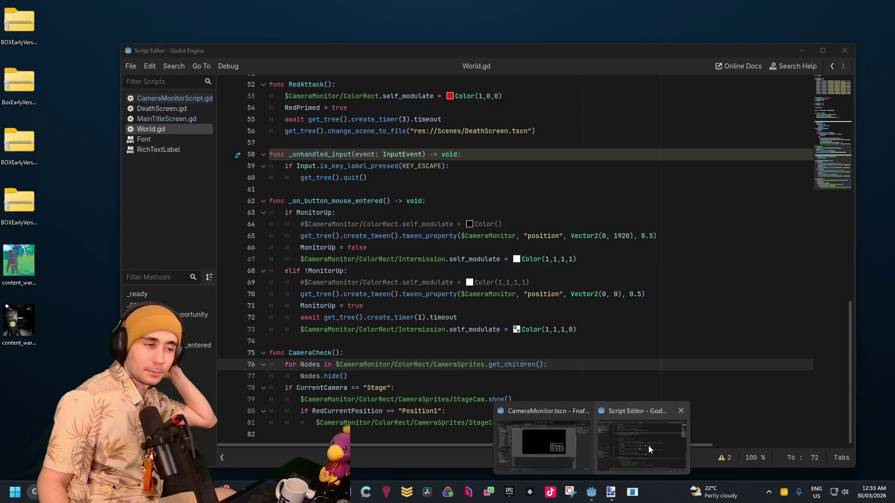
pyautogui.click(648, 448)
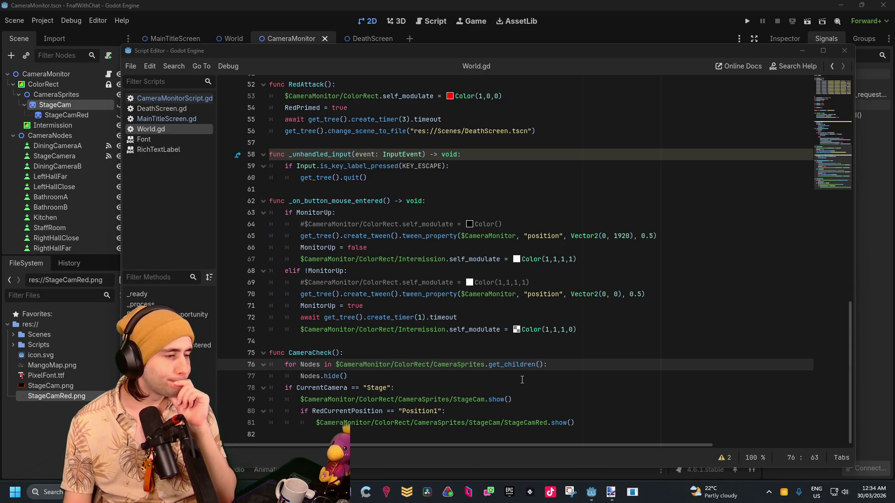
pyautogui.scroll(10, 450, 369)
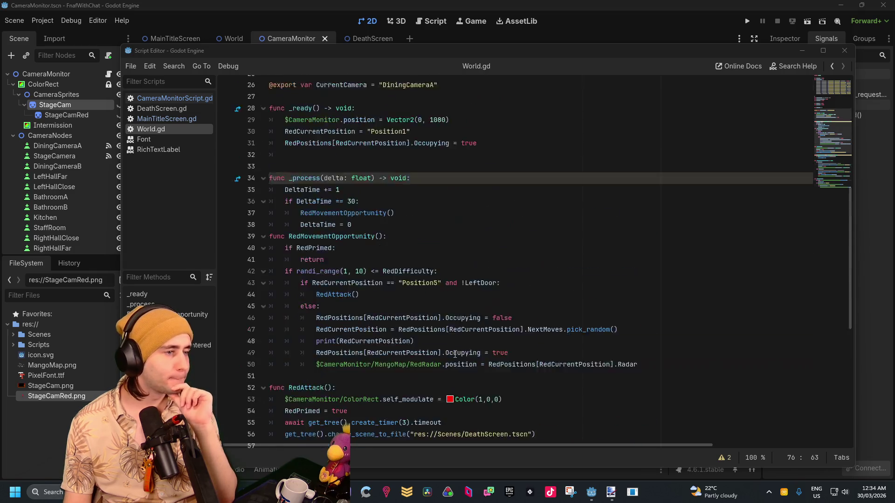
pyautogui.scroll(-10, 455, 354)
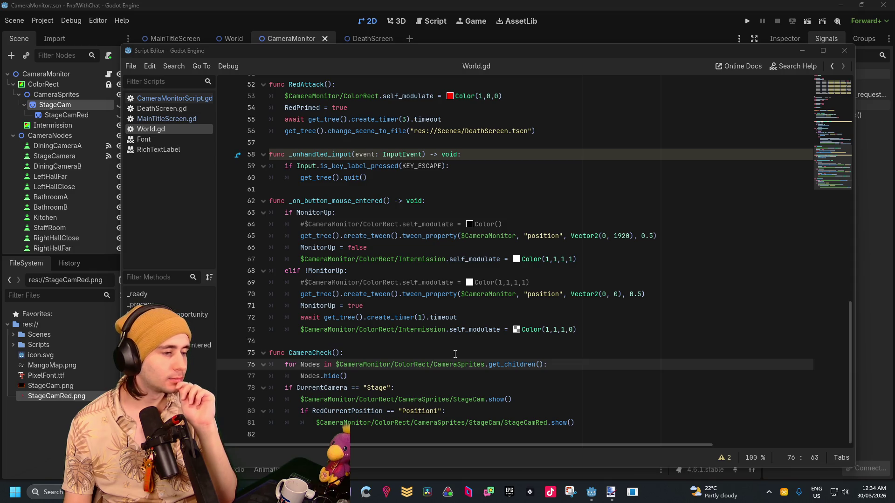
pyautogui.click(373, 373)
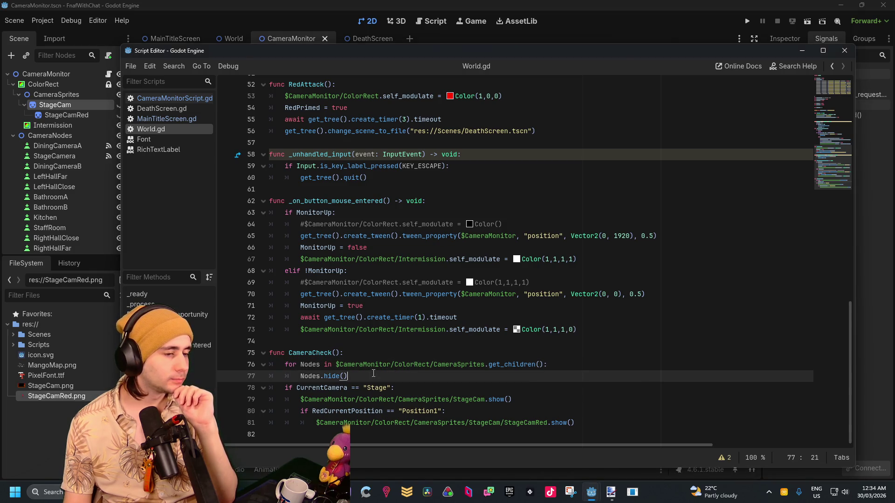
pyautogui.scroll(10, 380, 367)
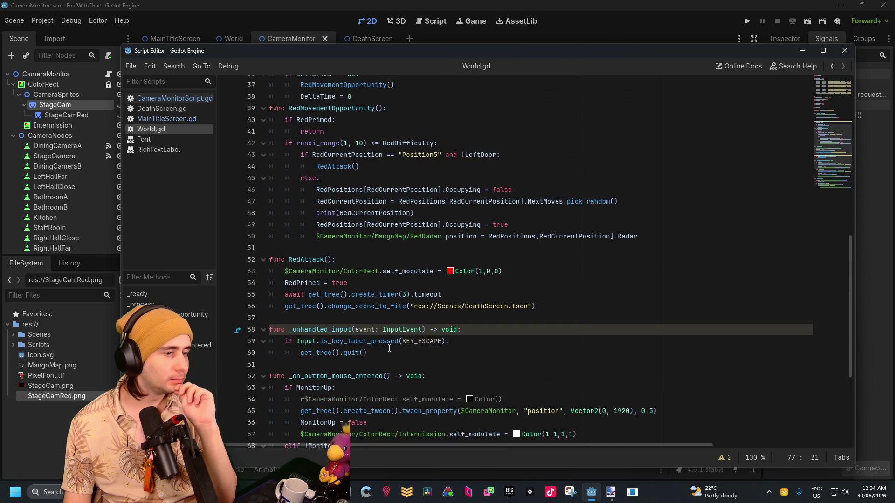
pyautogui.scroll(5, 391, 307)
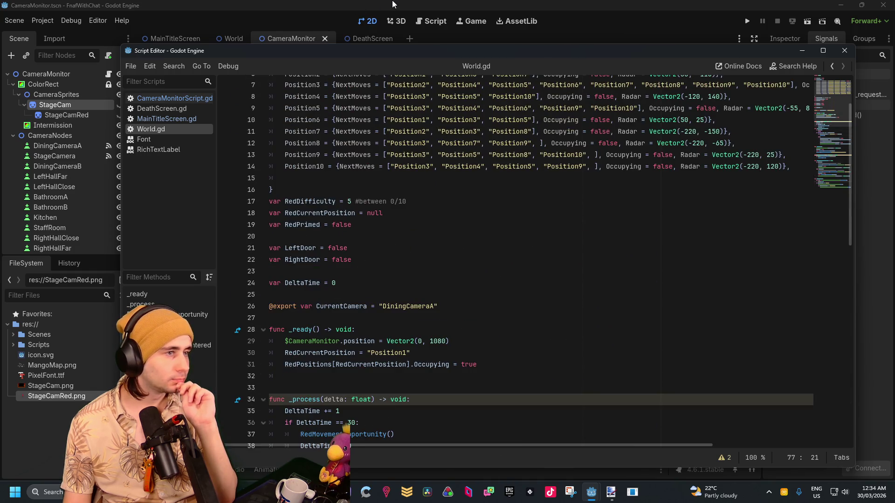
pyautogui.click(392, 4)
pyautogui.click(54, 125)
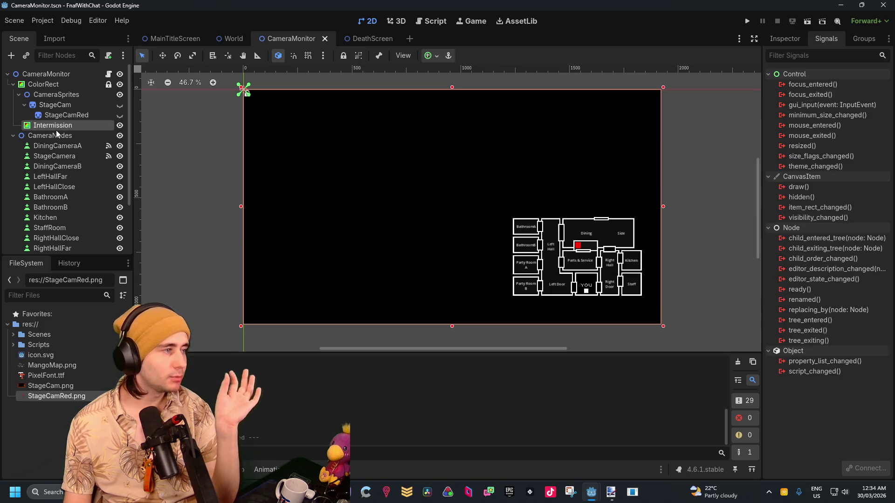
# Inspect the ColorRect, RedRadar, StageCam and CameraSprites nodes in the scene tree.
pyautogui.click(58, 84)
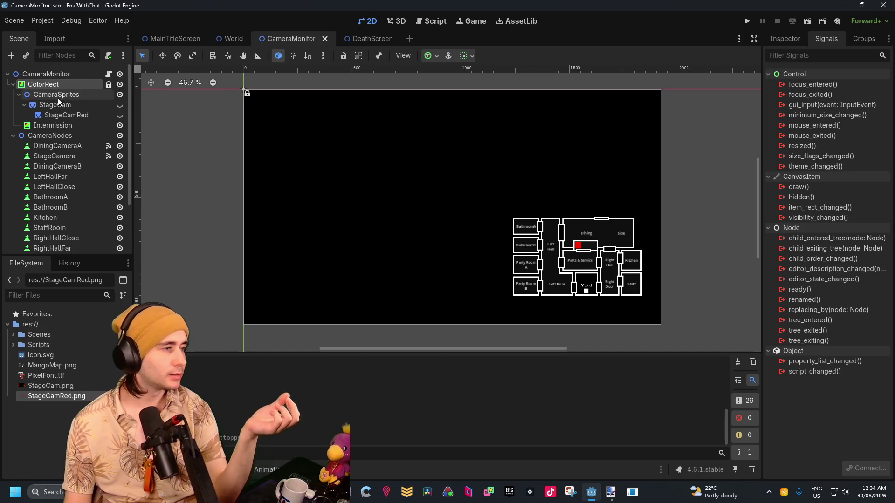
pyautogui.scroll(-3, 68, 127)
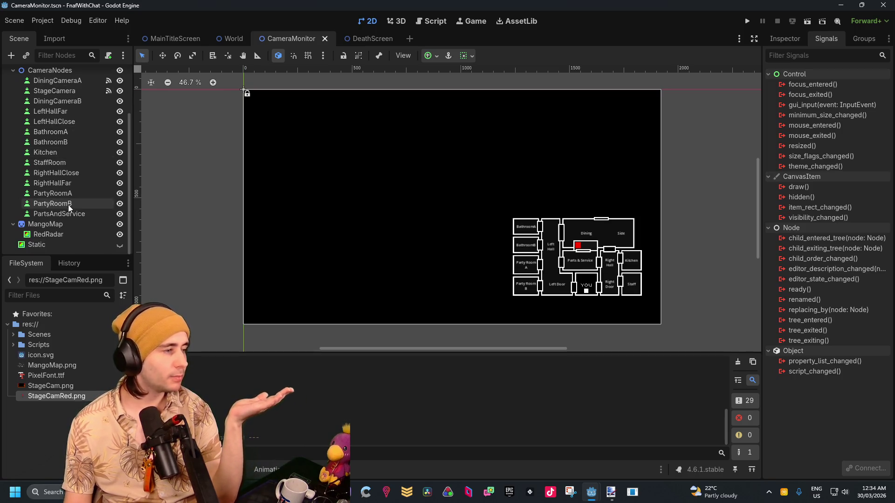
pyautogui.click(73, 234)
pyautogui.scroll(3, 70, 233)
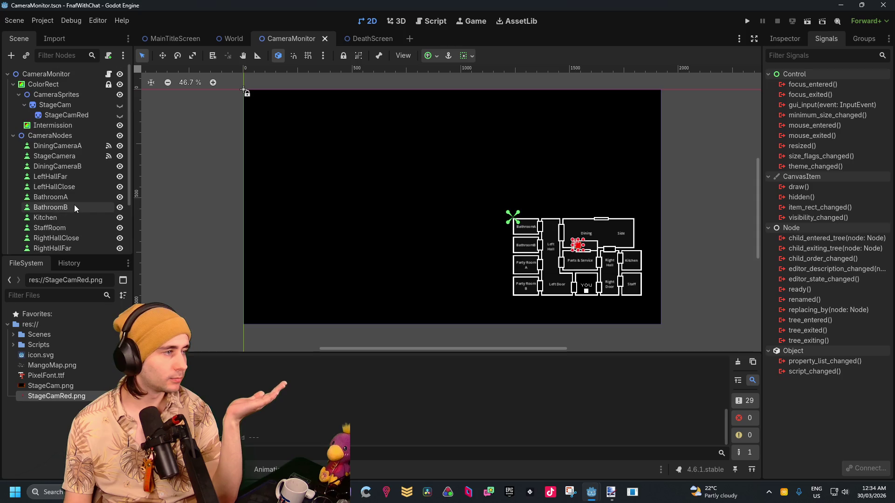
pyautogui.click(69, 105)
pyautogui.click(61, 93)
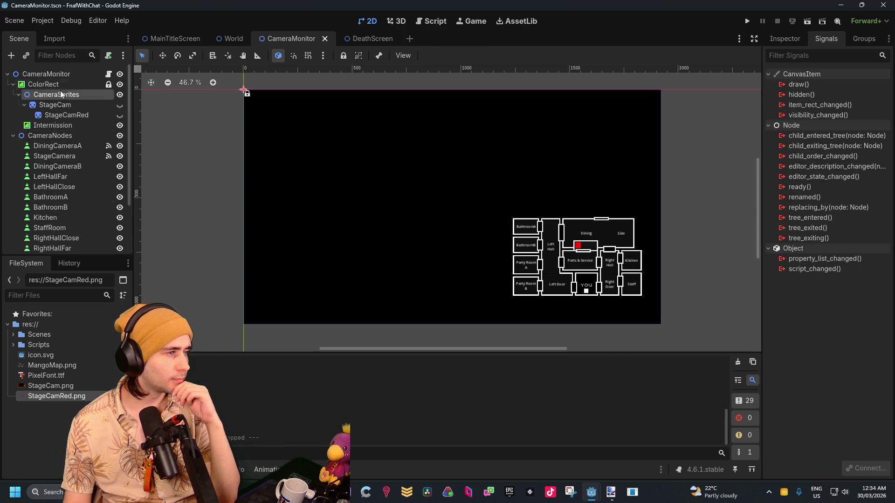
pyautogui.click(65, 83)
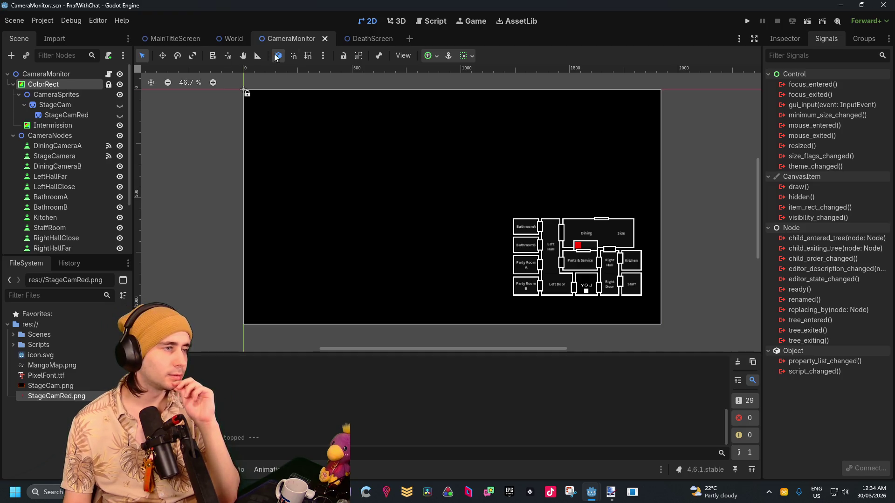
# Cycle through the DeathScreen, CameraMonitor, World and MainTitleScreen scenes, then bring World.gd's Script Editor forward.
pyautogui.click(369, 39)
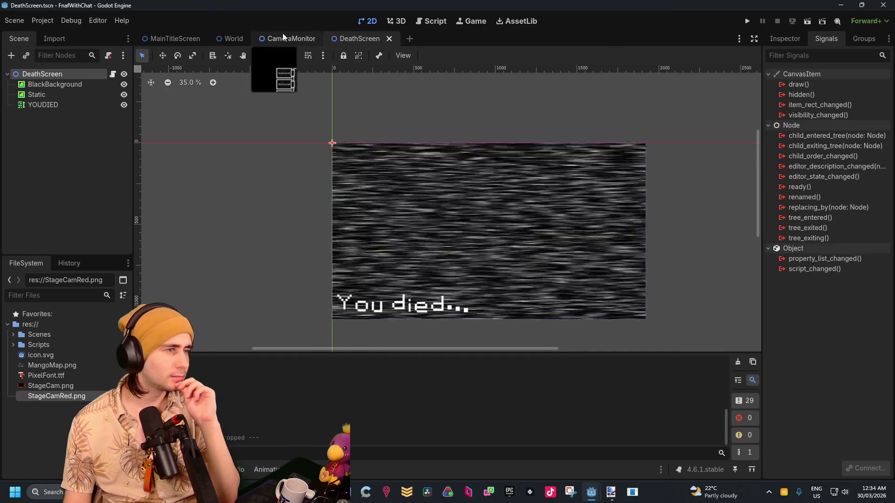
pyautogui.click(282, 34)
pyautogui.click(215, 34)
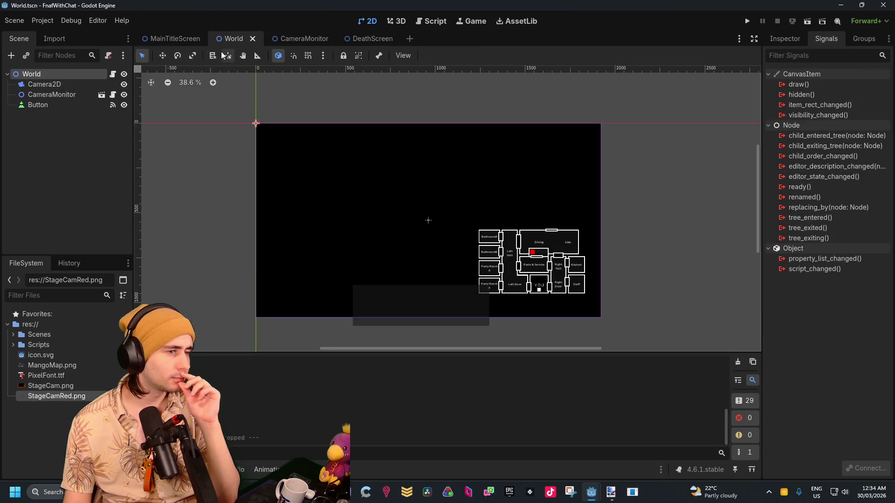
pyautogui.click(172, 33)
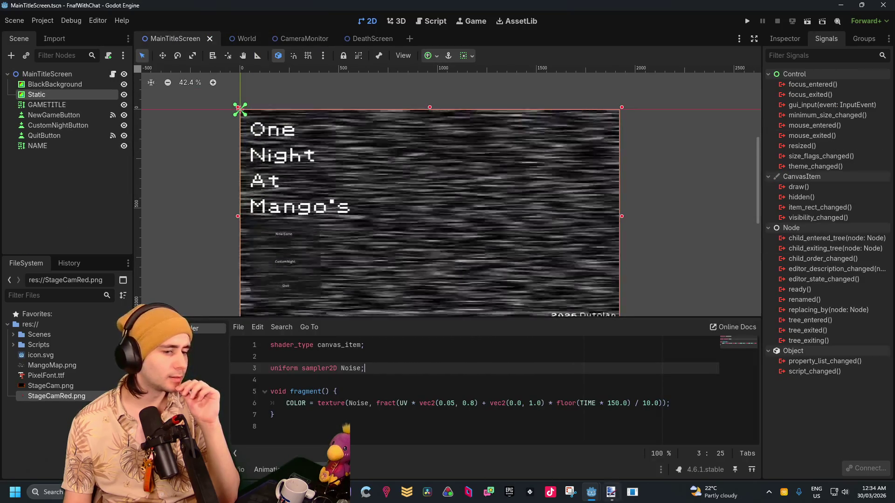
pyautogui.moveTo(591, 492)
pyautogui.click(610, 427)
pyautogui.scroll(-15, 527, 354)
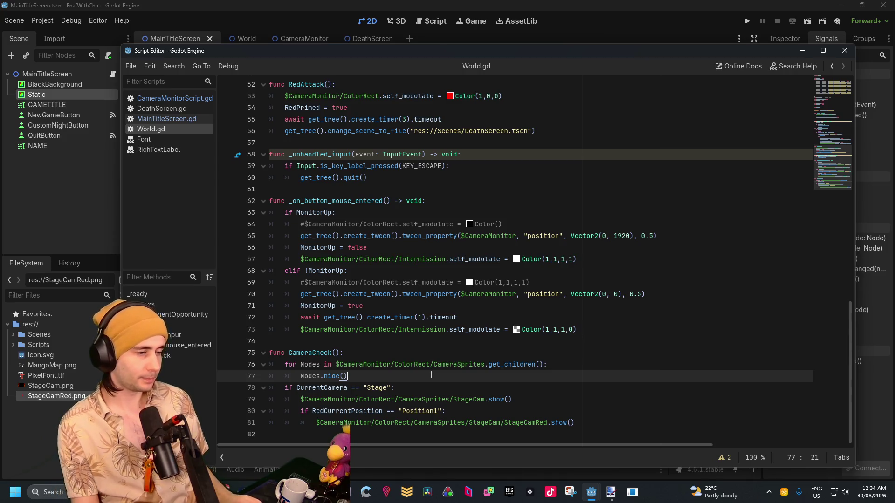
# Copy RedAttack's create_timer await line into CameraCheck after Nodes.hide(), with a 0.5-second wait.
pyautogui.press('Return')
pyautogui.write('await')
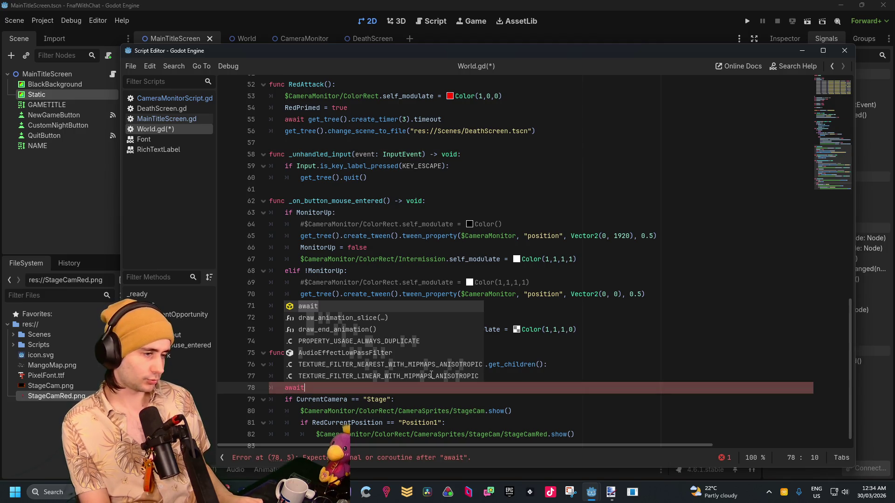
pyautogui.click(441, 190)
pyautogui.scroll(2, 442, 189)
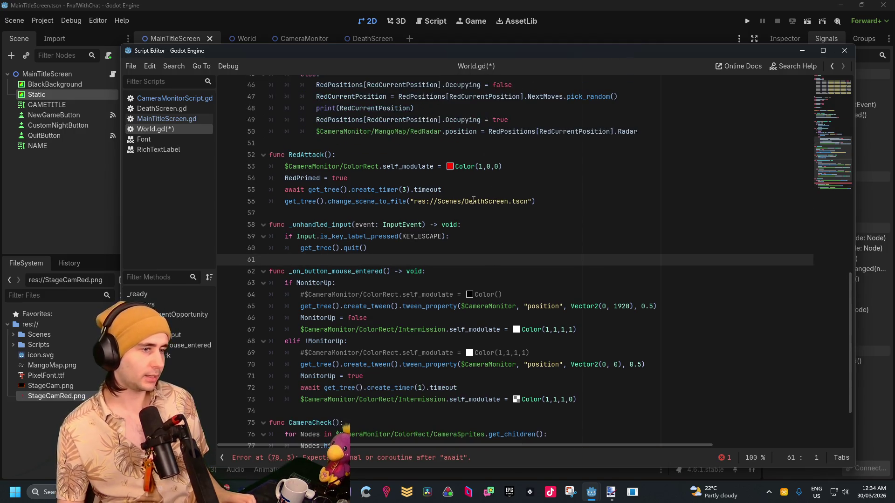
pyautogui.moveTo(442, 190); pyautogui.dragTo(285, 185)
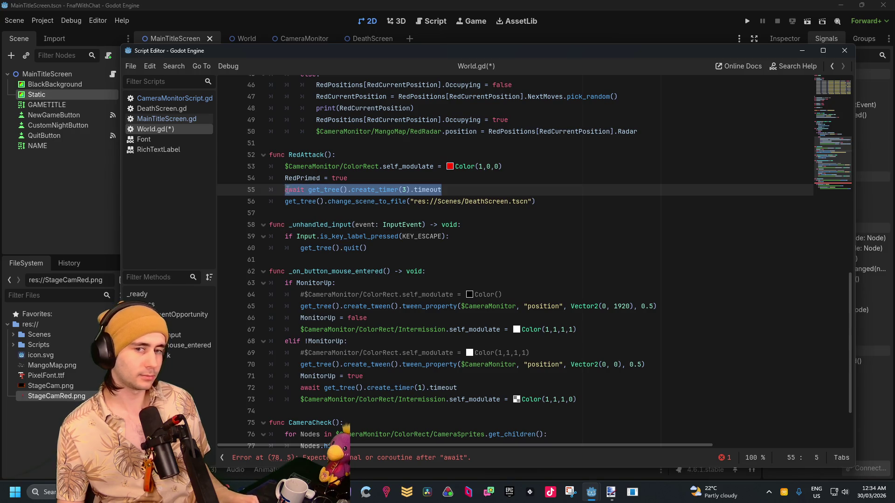
pyautogui.hotkey('ctrl', 'c')
pyautogui.scroll(-2, 346, 226)
pyautogui.click(345, 376)
pyautogui.hotkey('shift', 'Home')
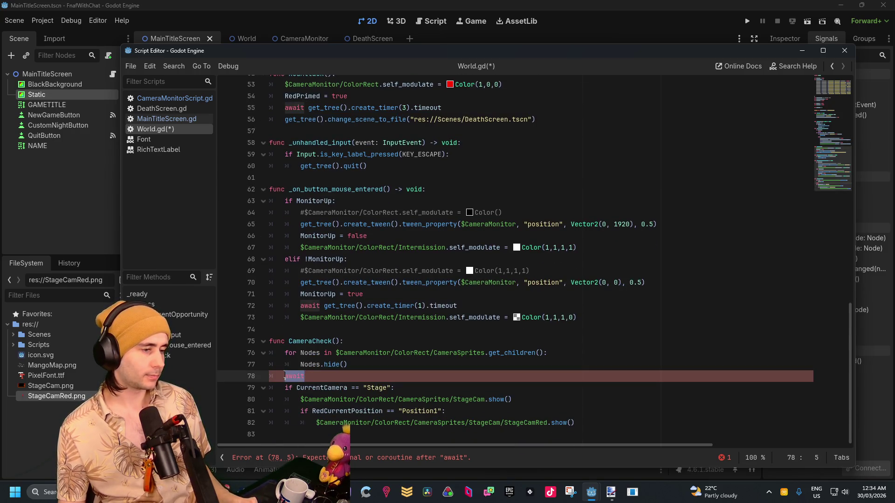
pyautogui.hotkey('ctrl', 'v')
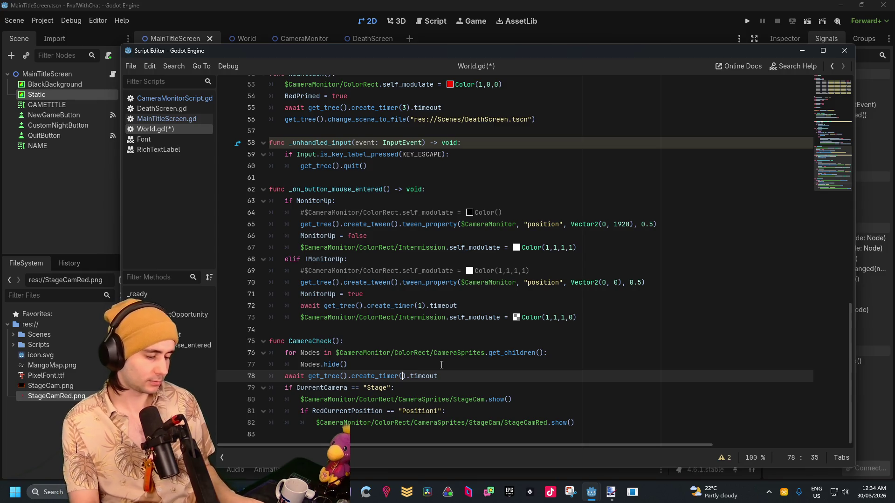
pyautogui.write('0.5')
# Add a CameraCheck() call under the RedDifficulty check in RedMovementOpportunity.
pyautogui.click(478, 362)
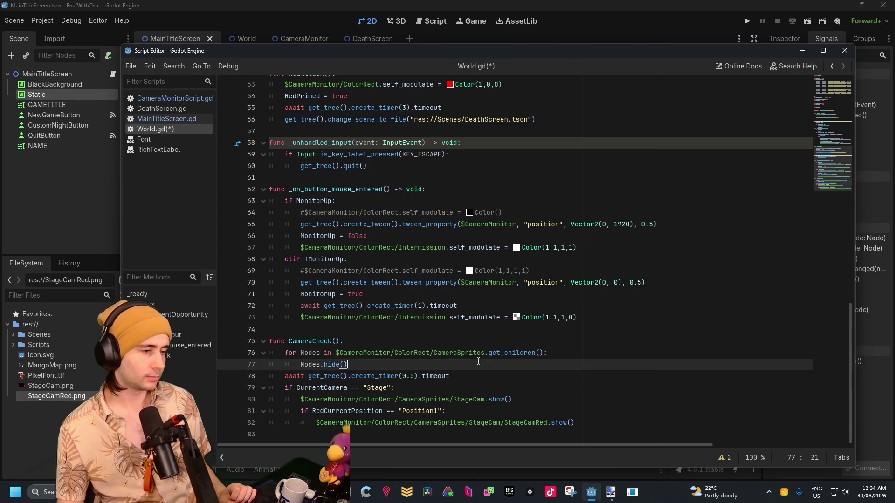
pyautogui.scroll(5, 416, 252)
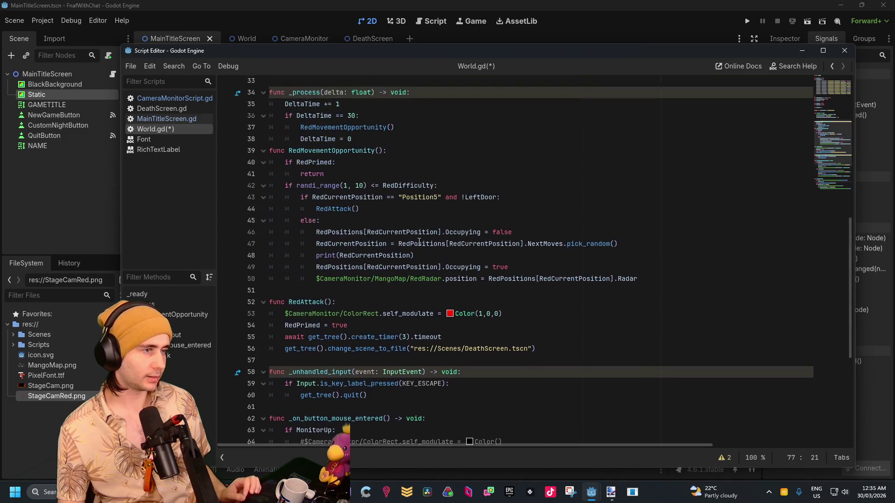
pyautogui.scroll(-5, 415, 252)
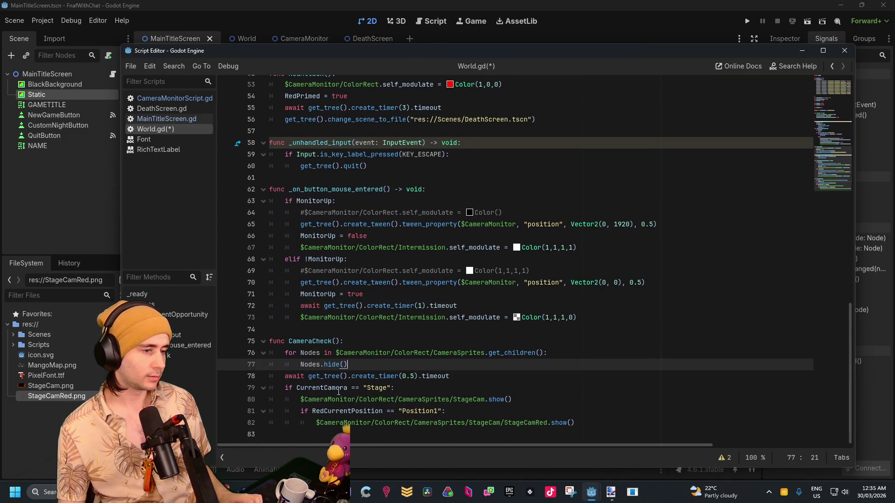
pyautogui.moveTo(339, 342); pyautogui.dragTo(289, 341)
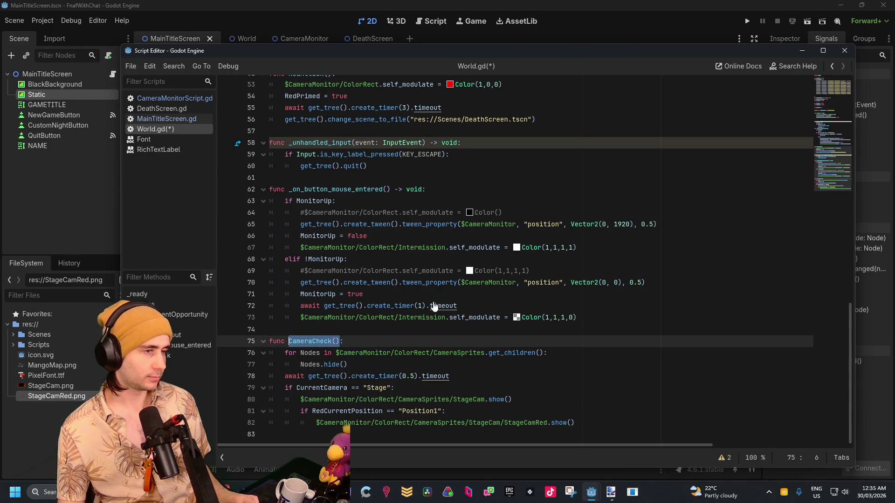
pyautogui.scroll(10, 433, 306)
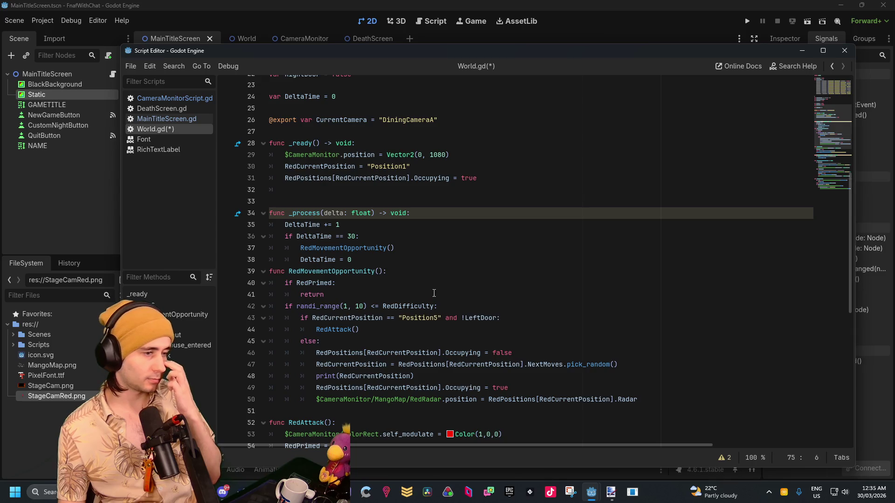
pyautogui.scroll(-2, 384, 334)
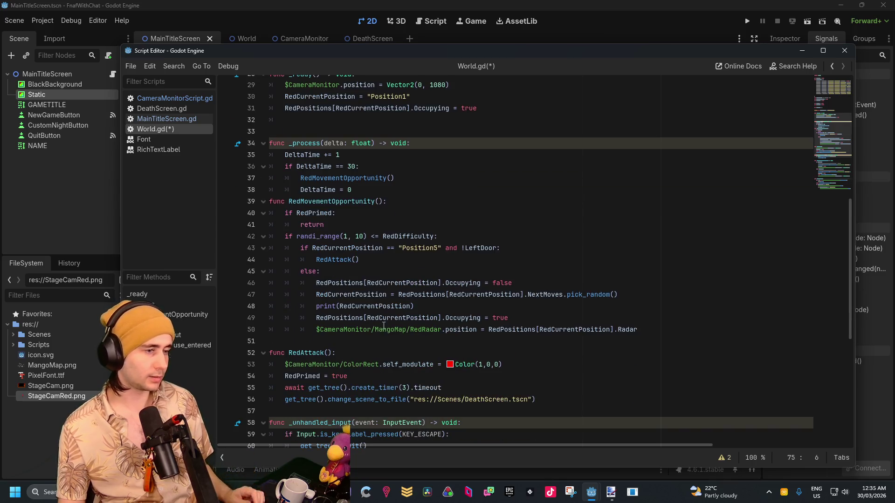
pyautogui.click(466, 241)
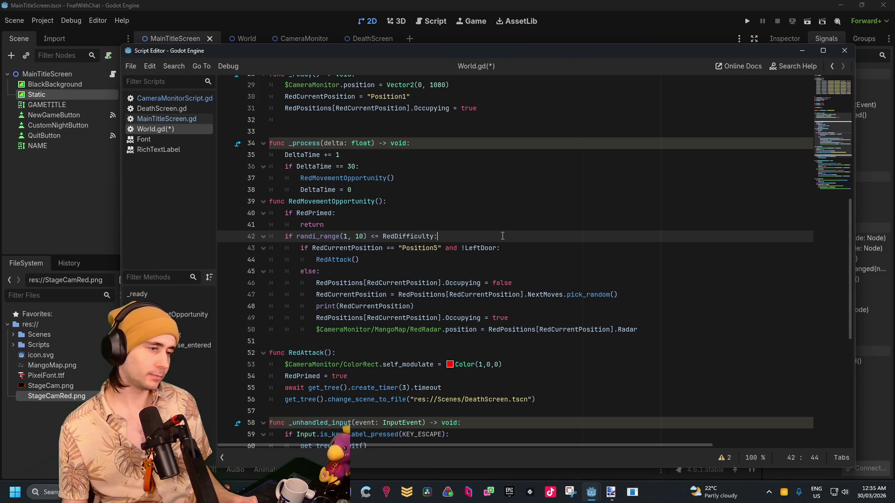
pyautogui.press('Return')
pyautogui.write('CameraCheck()')
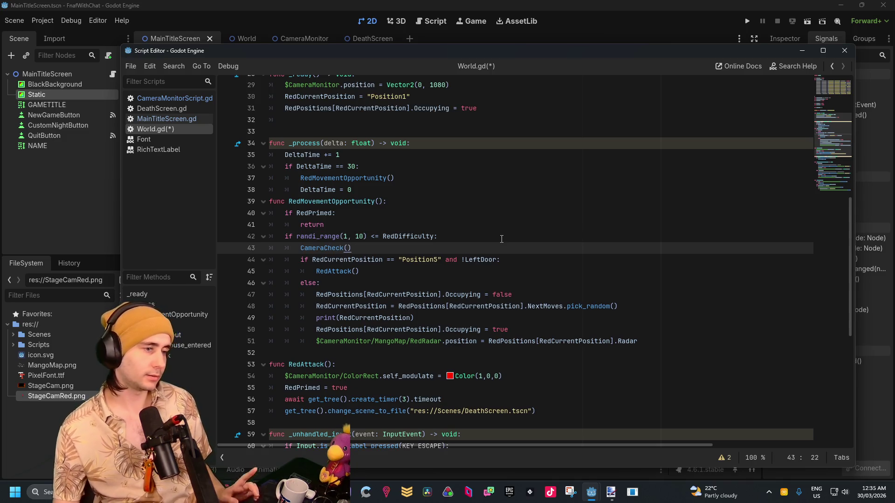
# Change the DeltaTime threshold in _process from 30 to 90.
pyautogui.press('Down')
pyautogui.press('Down')
pyautogui.press('End')
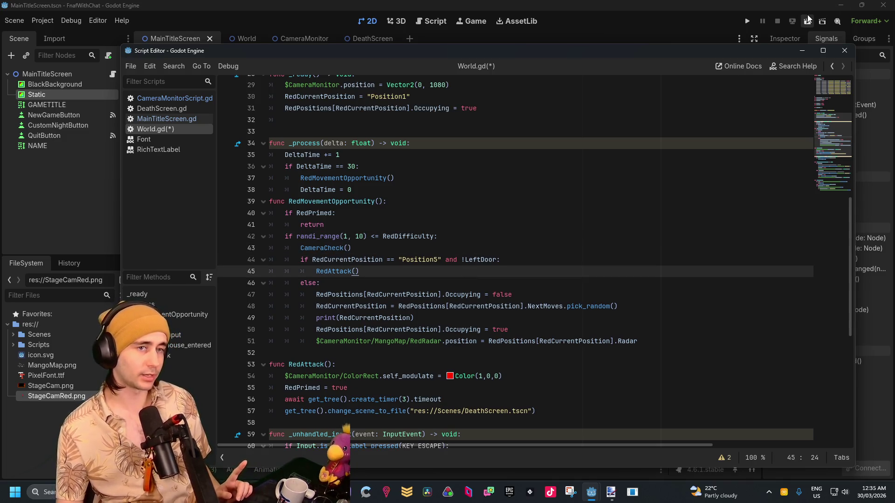
pyautogui.click(357, 167)
pyautogui.press('BackSpace')
pyautogui.press('BackSpace')
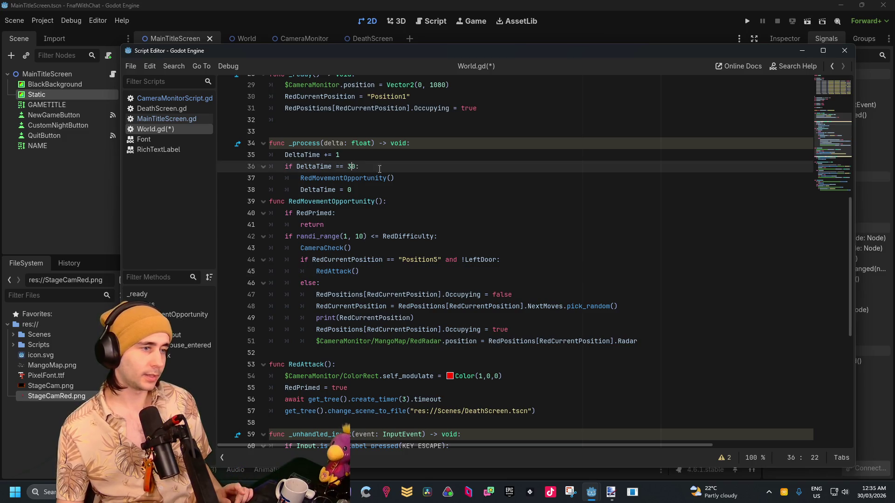
pyautogui.write('90')
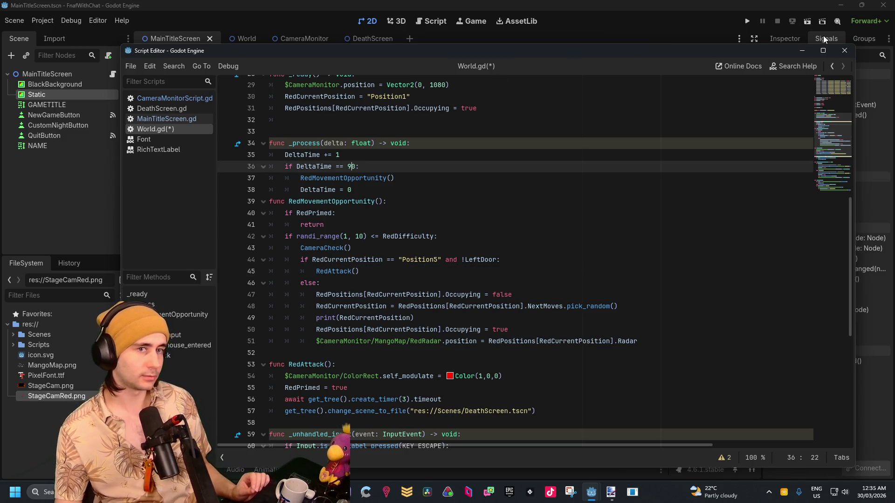
# Run the game, start a New Game, watch Red reach the death screen, then quit.
pyautogui.click(751, 23)
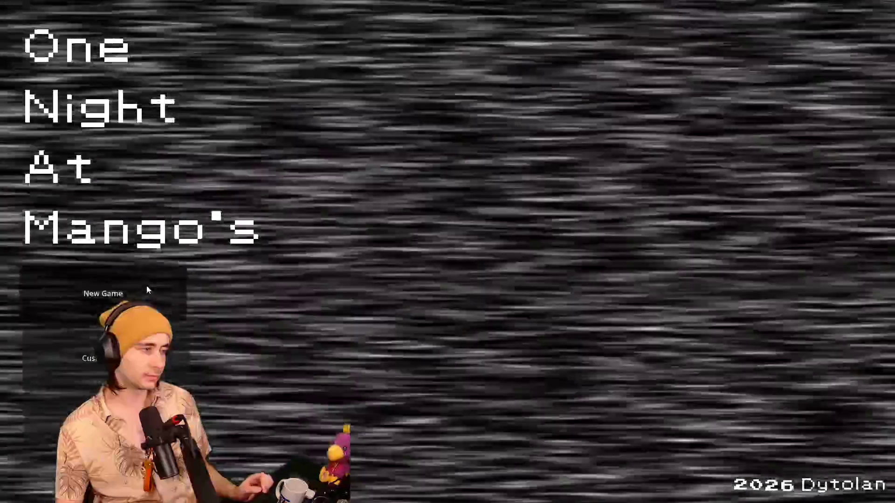
pyautogui.click(146, 285)
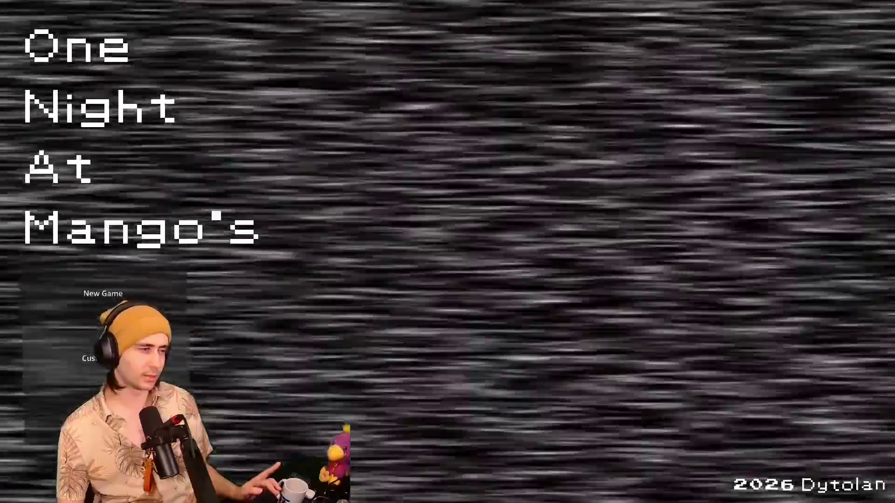
pyautogui.hotkey('alt', 'F4')
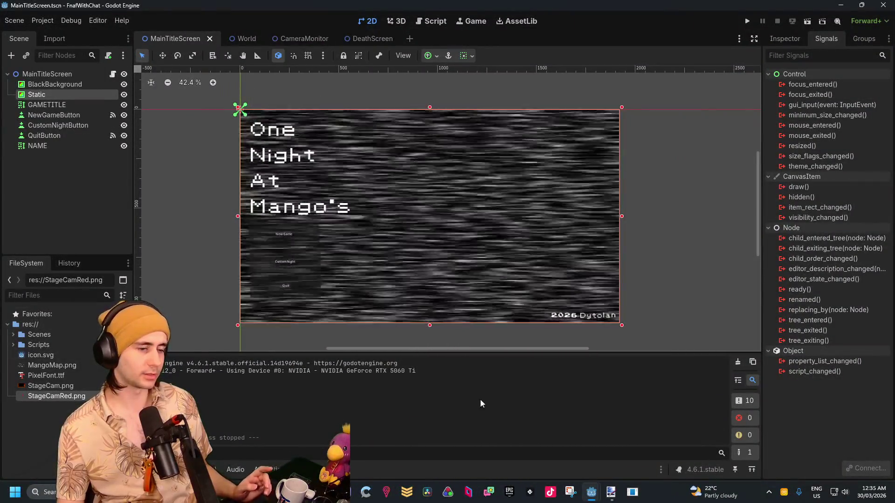
# Change line 36 of World.gd to DeltaTime == 270 and launch the game again.
pyautogui.moveTo(591, 492)
pyautogui.click(634, 438)
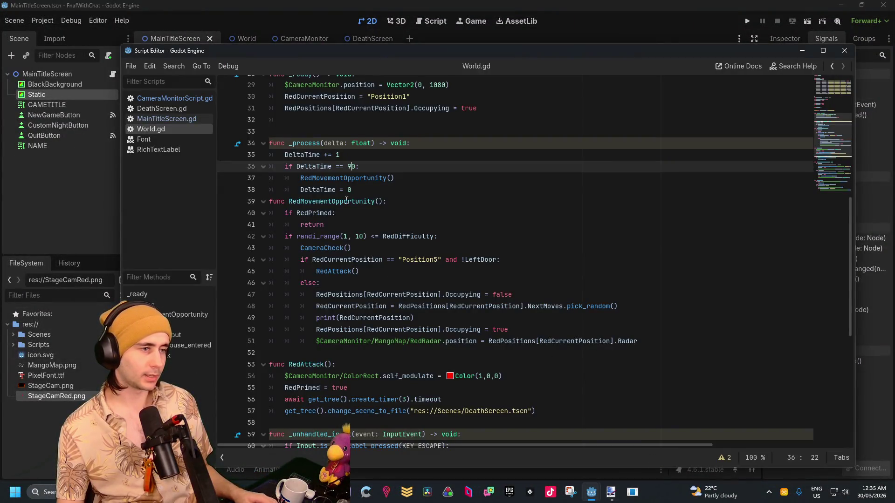
pyautogui.scroll(3, 346, 200)
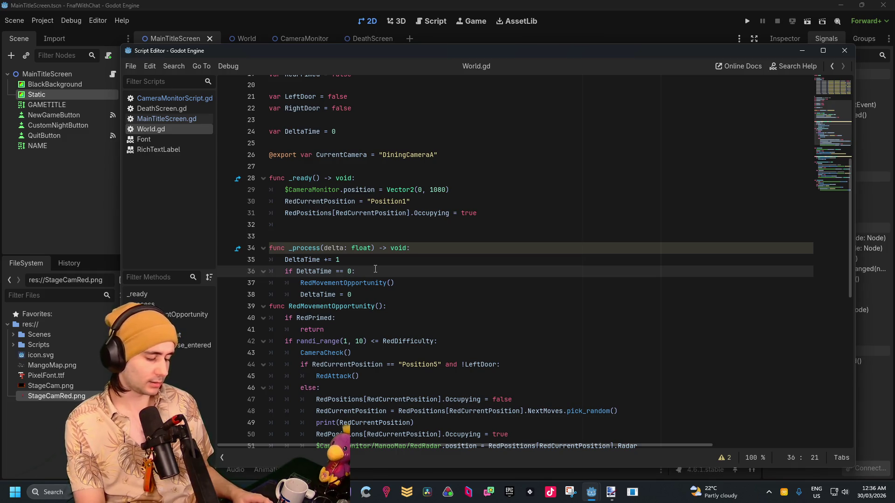
pyautogui.press('BackSpace')
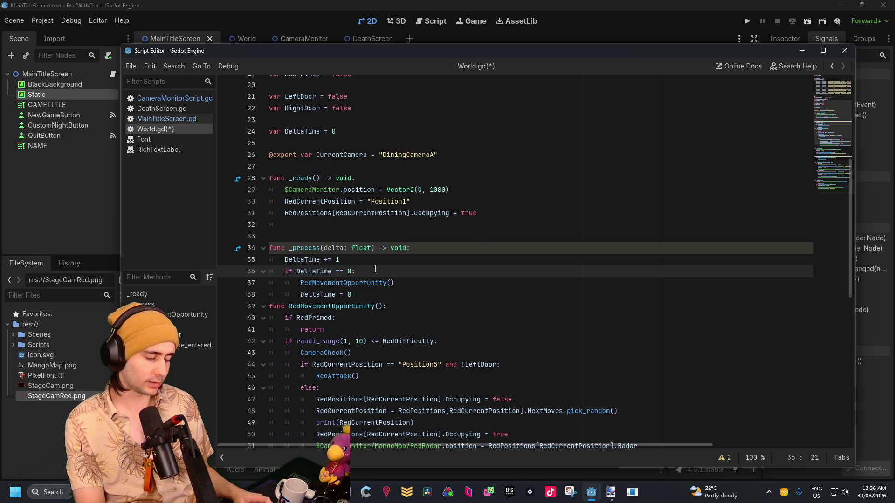
pyautogui.write('270')
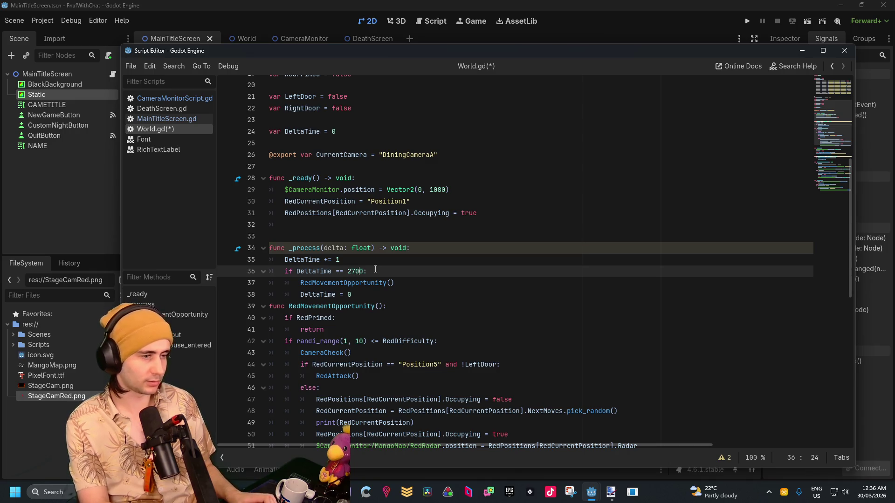
pyautogui.press('BackSpace')
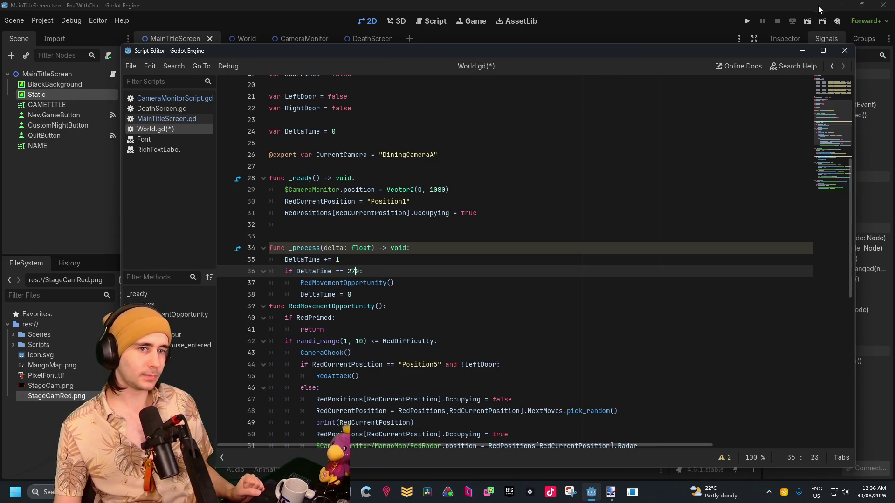
pyautogui.click(808, 22)
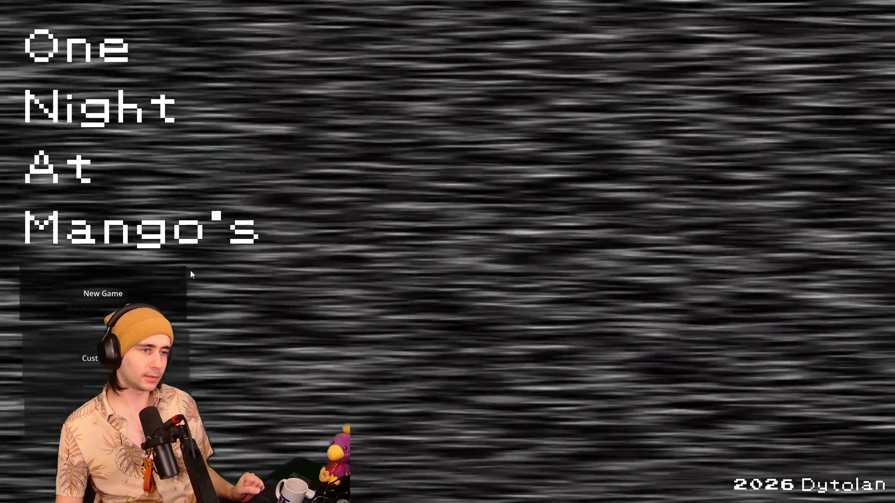
# Start a New Game and watch Red move on the Stage camera feed before closing the game.
pyautogui.click(185, 276)
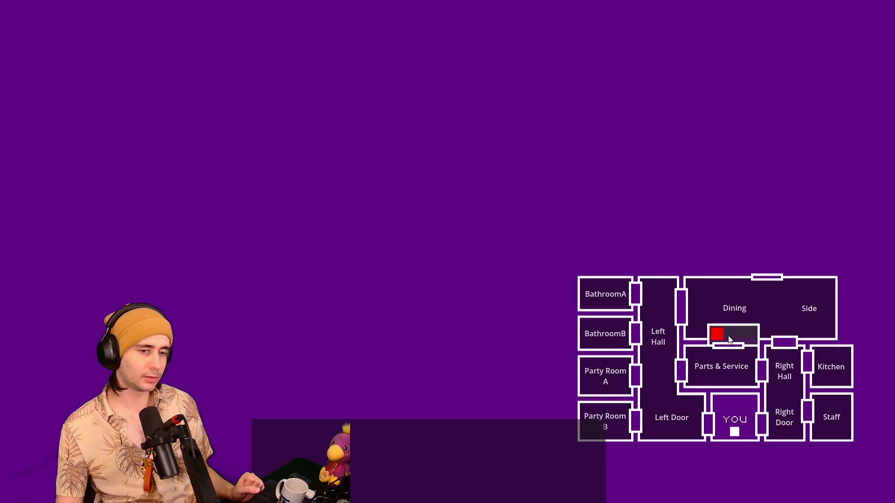
pyautogui.click(730, 341)
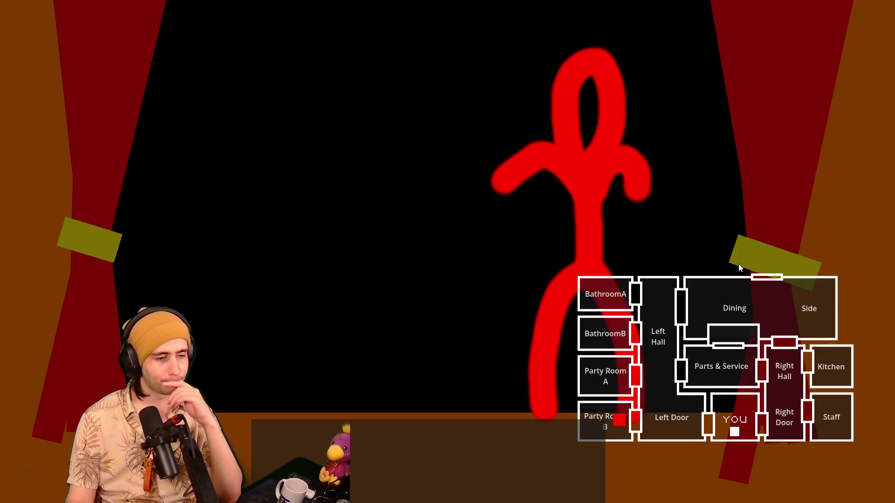
pyautogui.moveTo(438, 415)
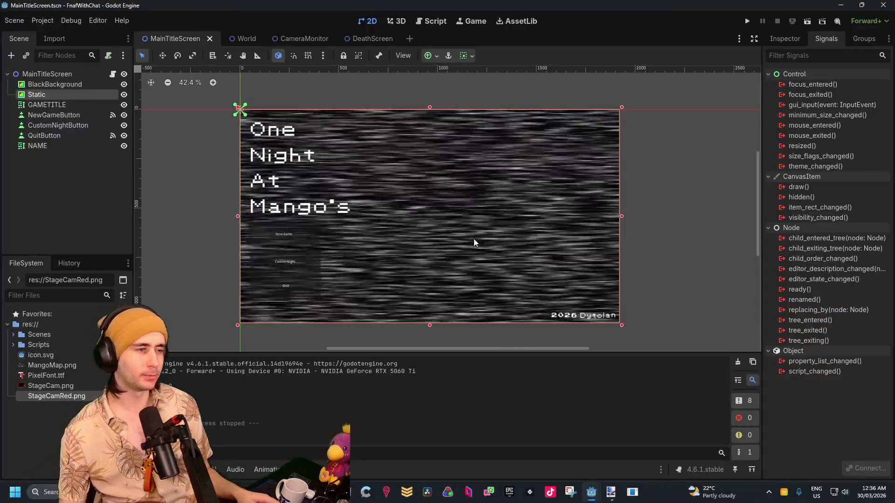
# Reopen World.gd in the Script Editor and scroll through it to find CameraCheck.
pyautogui.moveTo(592, 492)
pyautogui.click(643, 427)
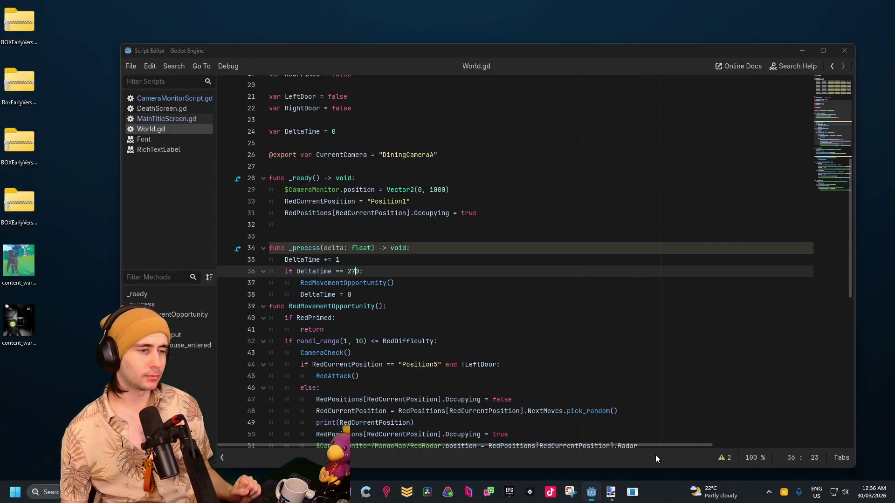
pyautogui.scroll(-10, 513, 323)
pyautogui.scroll(-2, 513, 323)
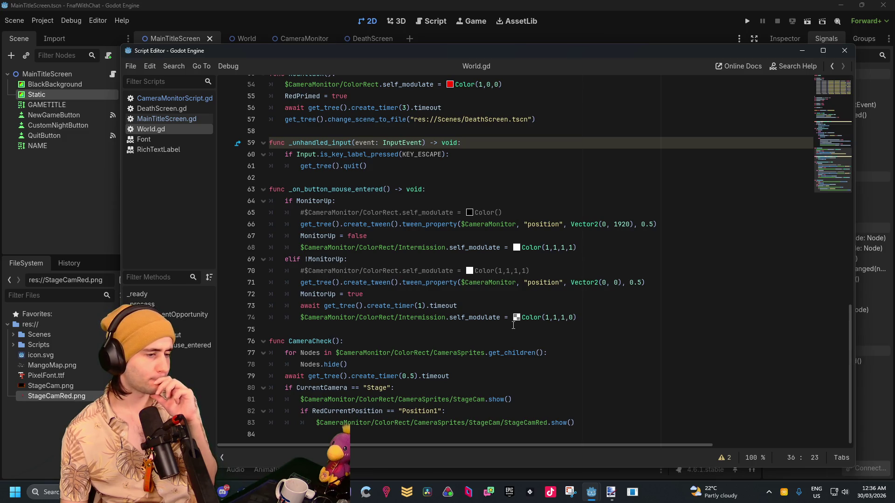
pyautogui.scroll(18, 513, 325)
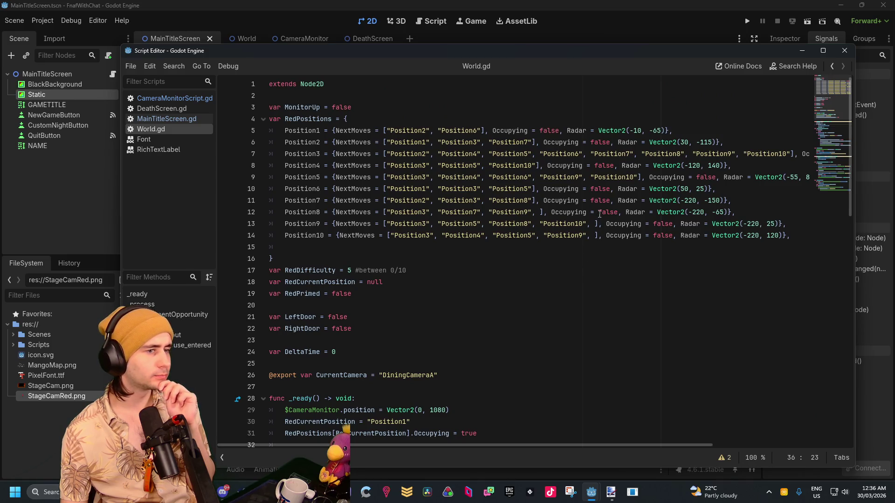
pyautogui.scroll(-5, 481, 270)
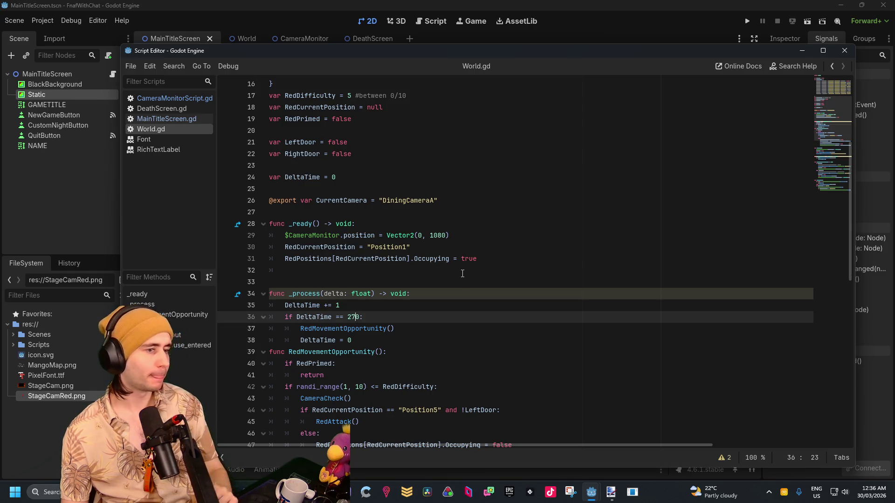
pyautogui.scroll(3, 456, 261)
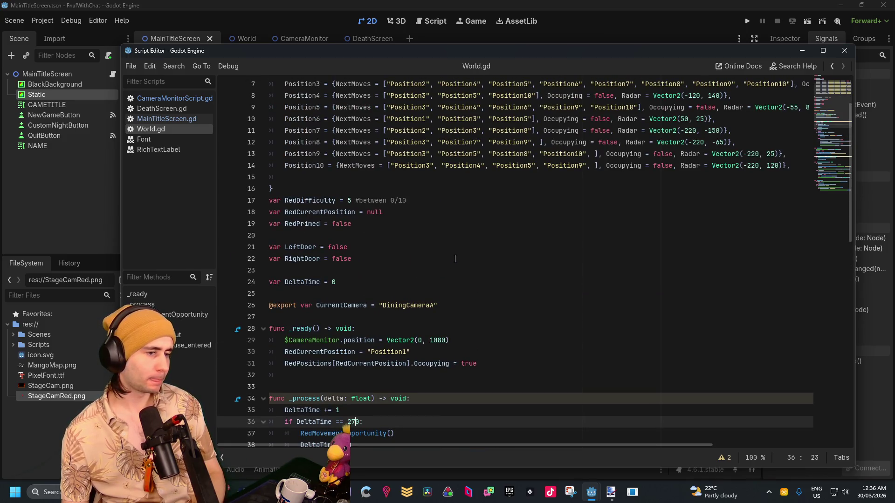
pyautogui.scroll(2, 456, 262)
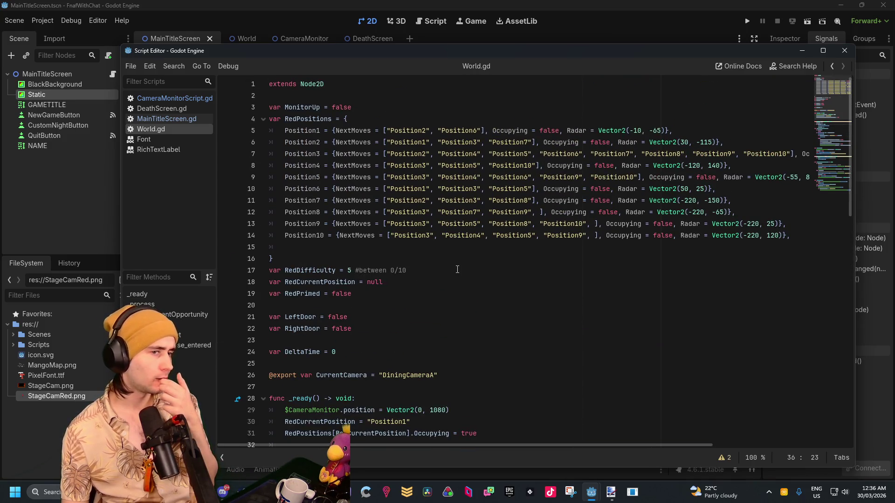
pyautogui.scroll(-7, 458, 271)
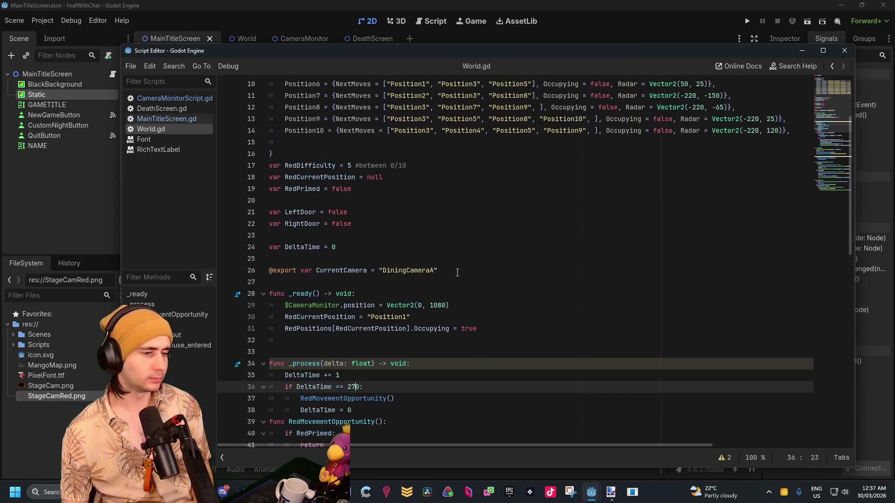
pyautogui.scroll(-3, 457, 273)
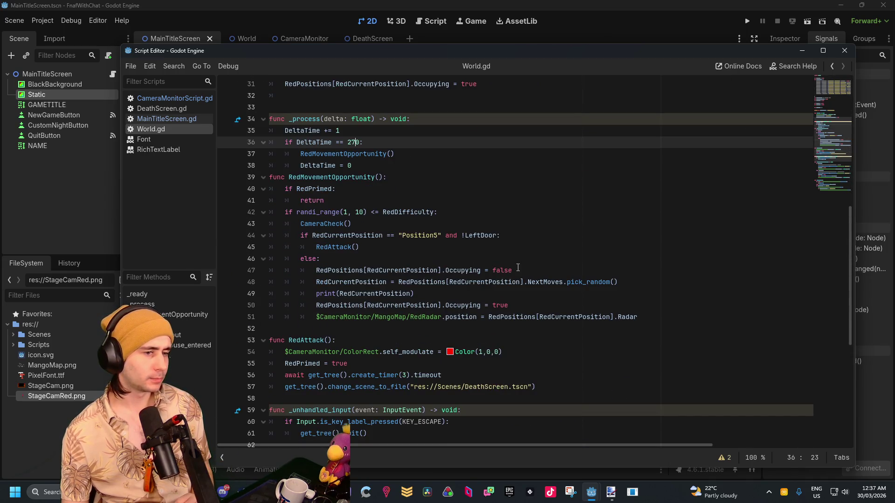
pyautogui.click(517, 268)
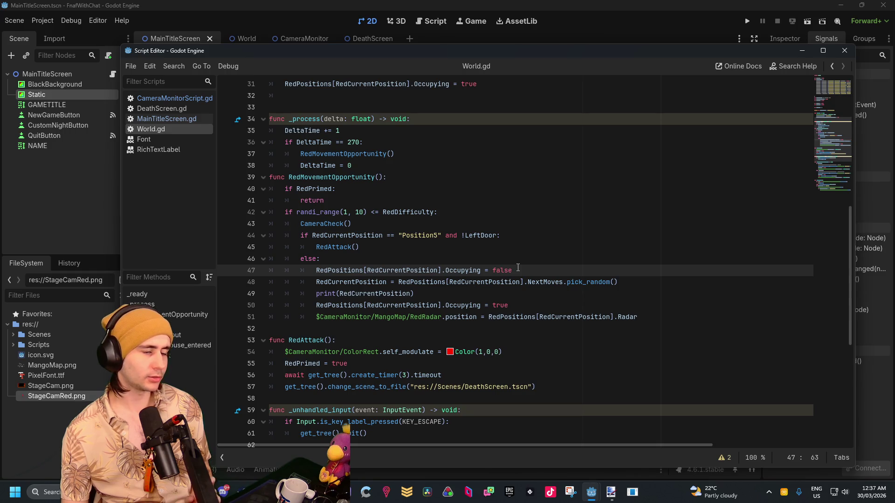
pyautogui.scroll(-7, 518, 268)
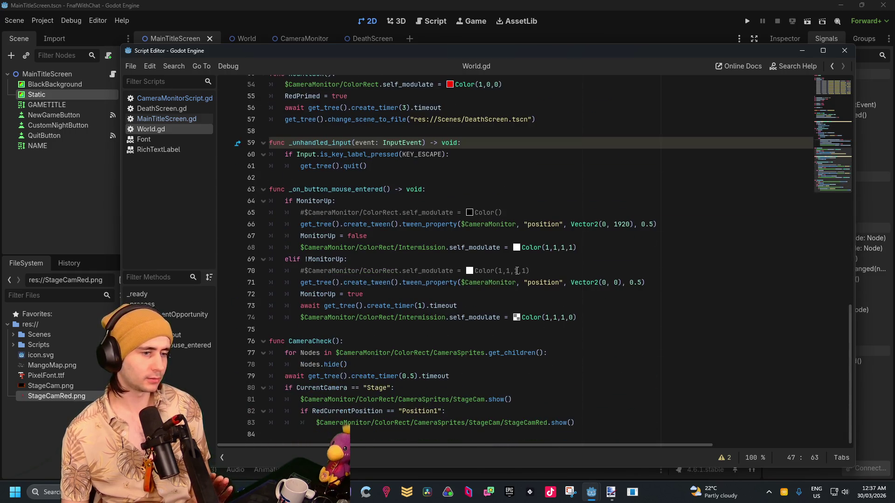
# Add print("WOWO") under the Position1 check on line 82 and run the game.
pyautogui.click(472, 415)
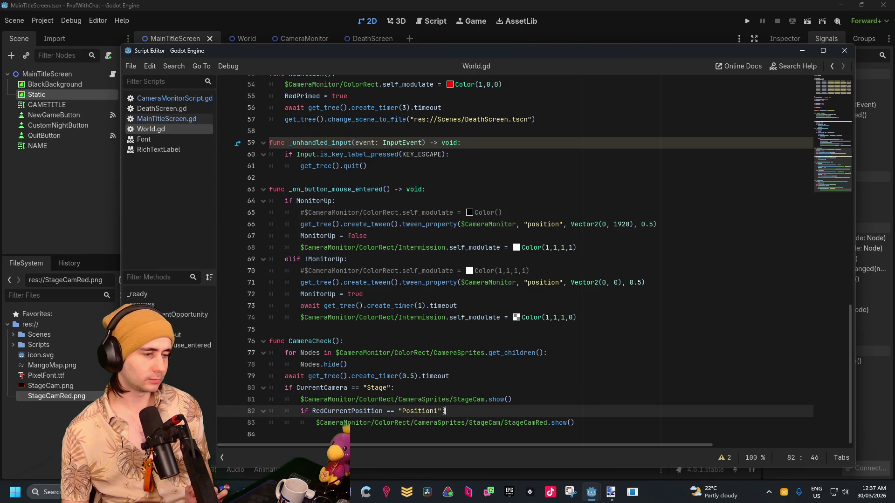
pyautogui.scroll(12, 444, 411)
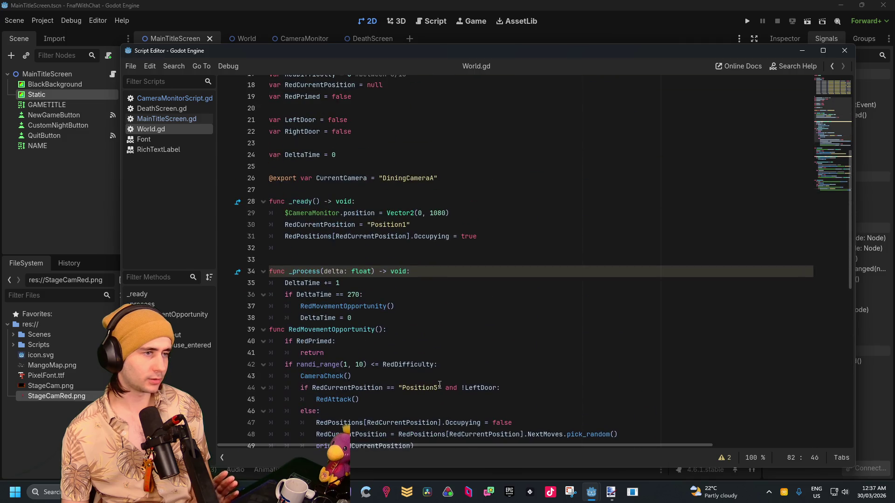
pyautogui.scroll(1, 440, 385)
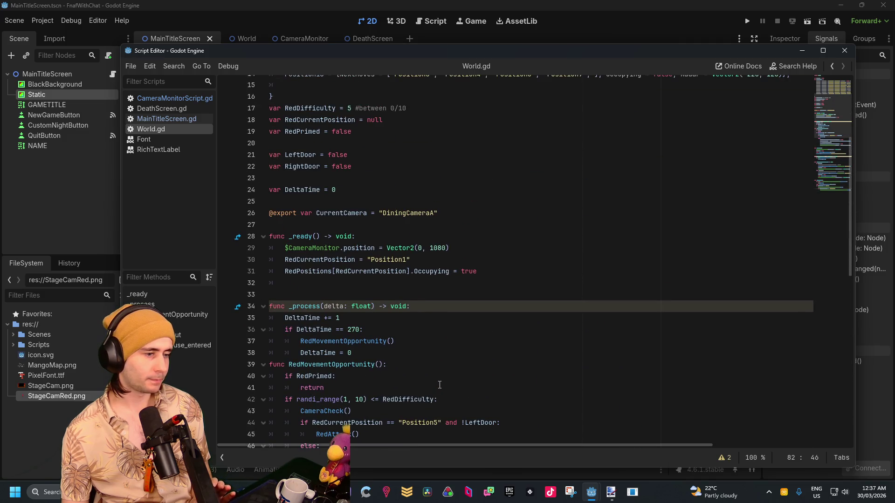
pyautogui.scroll(-2, 440, 385)
pyautogui.scroll(-2, 440, 385)
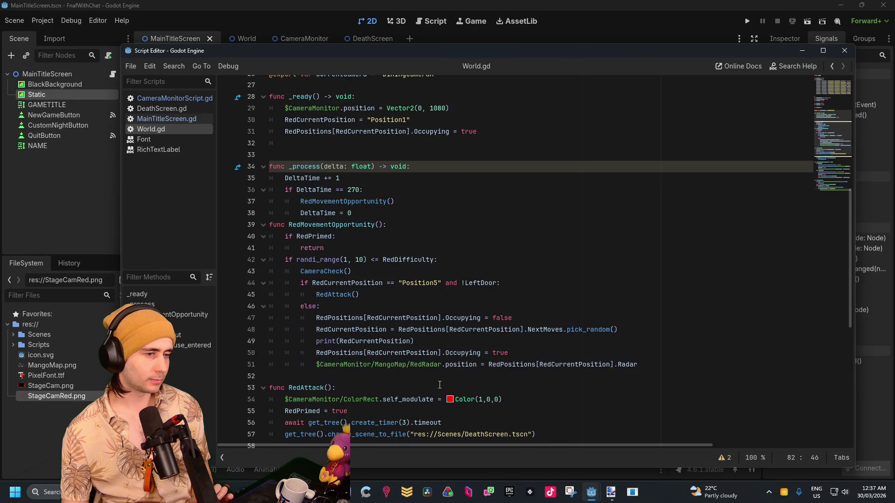
pyautogui.scroll(4, 440, 385)
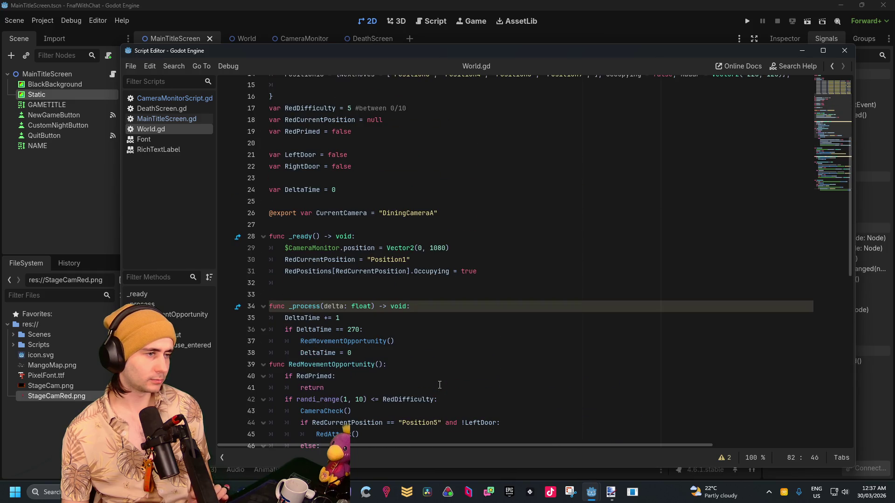
pyautogui.scroll(-13, 439, 385)
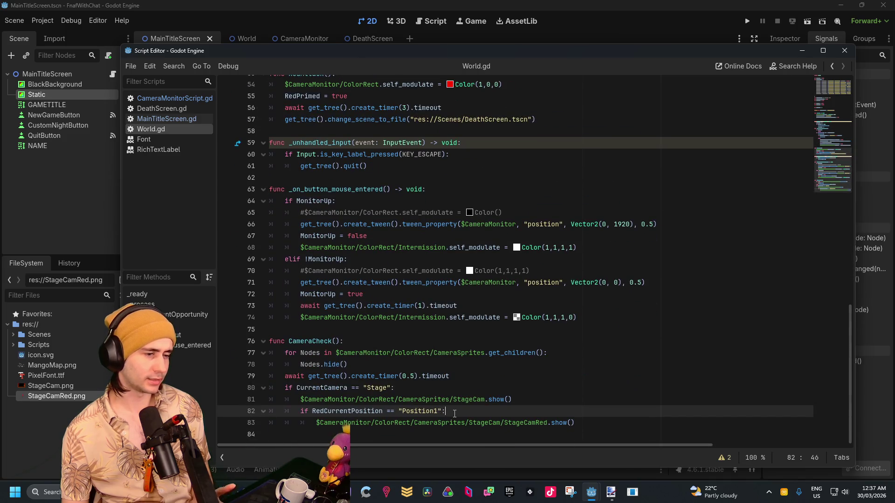
pyautogui.press('Return')
pyautogui.write('p')
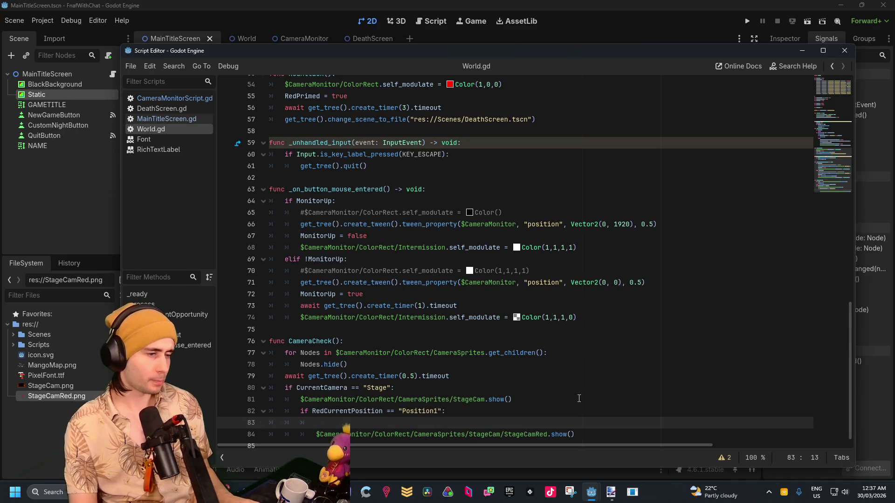
pyautogui.write('rint(sh')
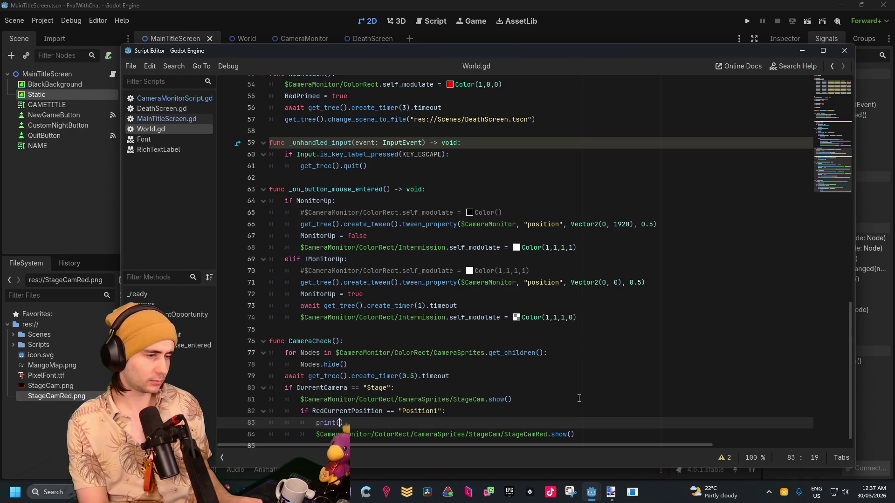
pyautogui.write('ould be')
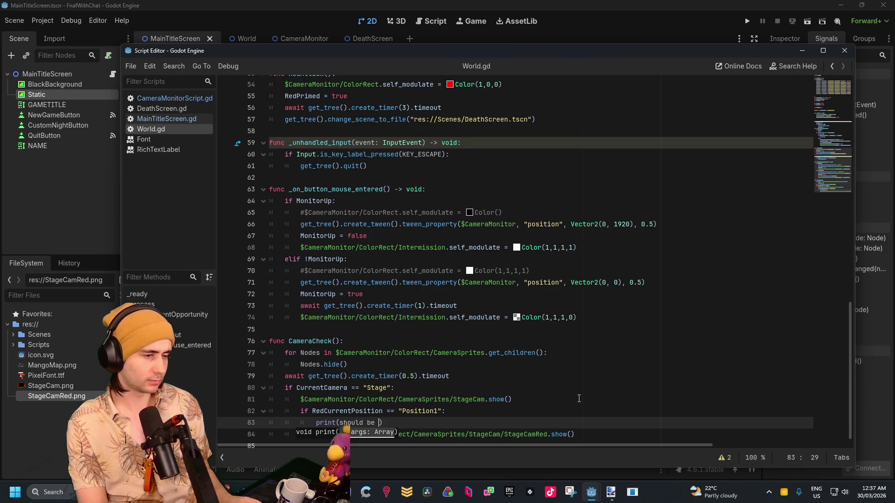
pyautogui.press('BackSpace')
pyautogui.press('BackSpace')
pyautogui.write('"WOWO')
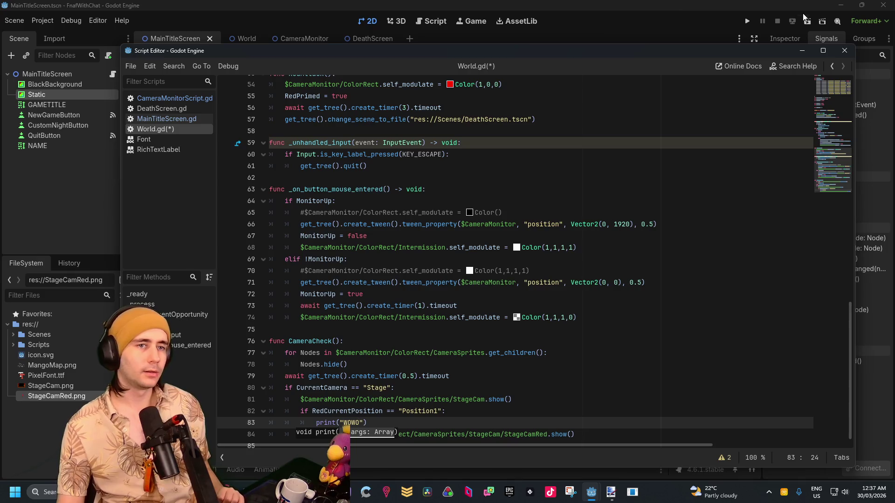
pyautogui.click(749, 20)
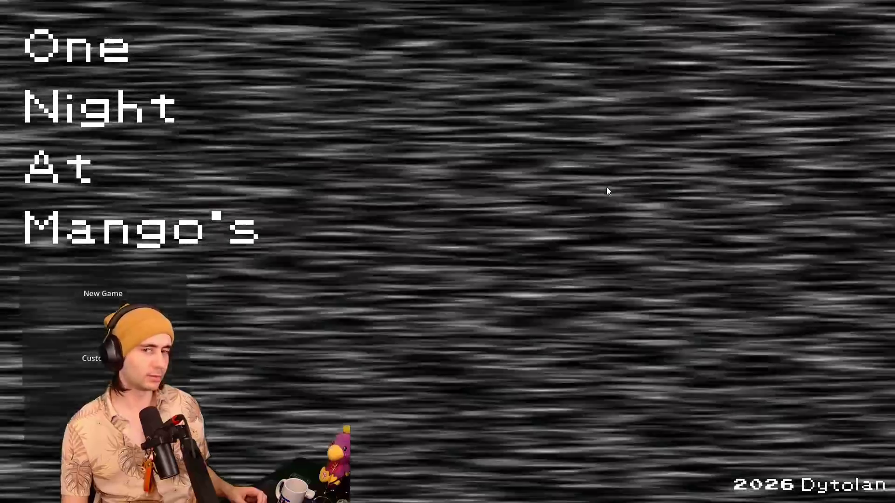
# Return from the running game to the Godot editor while the game keeps running.
pyautogui.hotkey('alt', 'Tab')
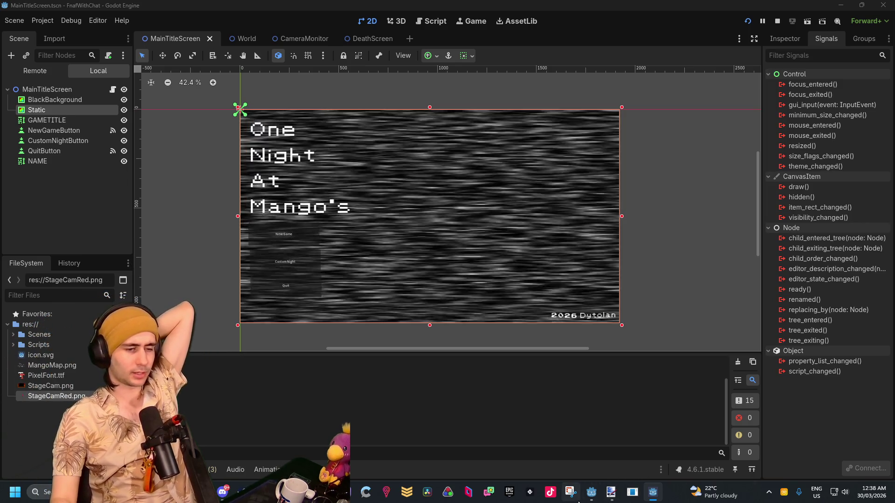
# Bring the World.gd Script Editor back and place the caret on the Stage camera check.
pyautogui.moveTo(586, 497)
pyautogui.click(641, 440)
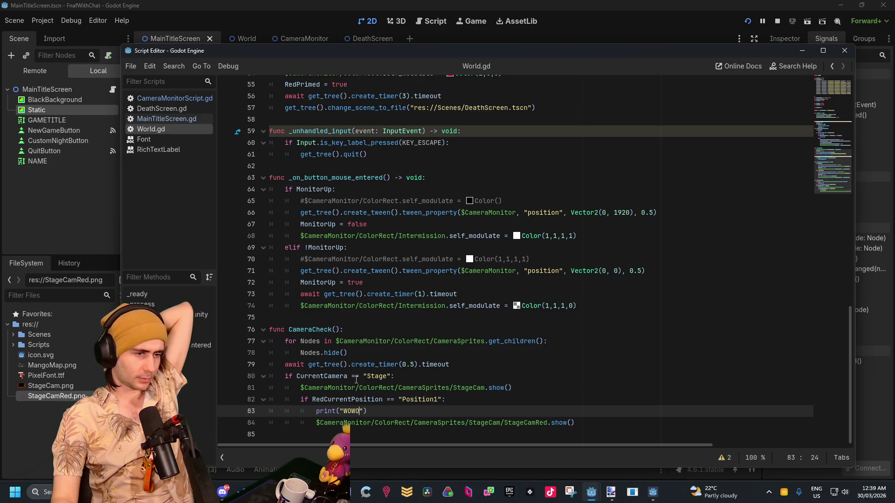
pyautogui.click(372, 378)
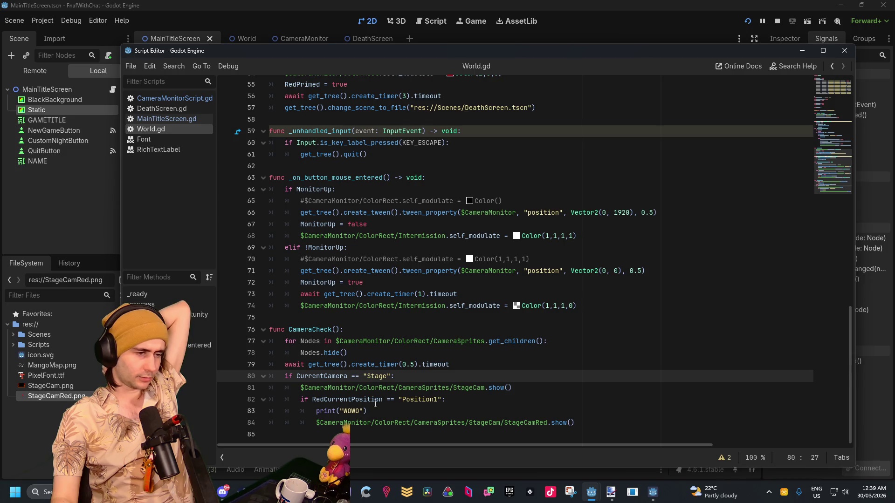
pyautogui.scroll(10, 375, 404)
pyautogui.scroll(3, 389, 361)
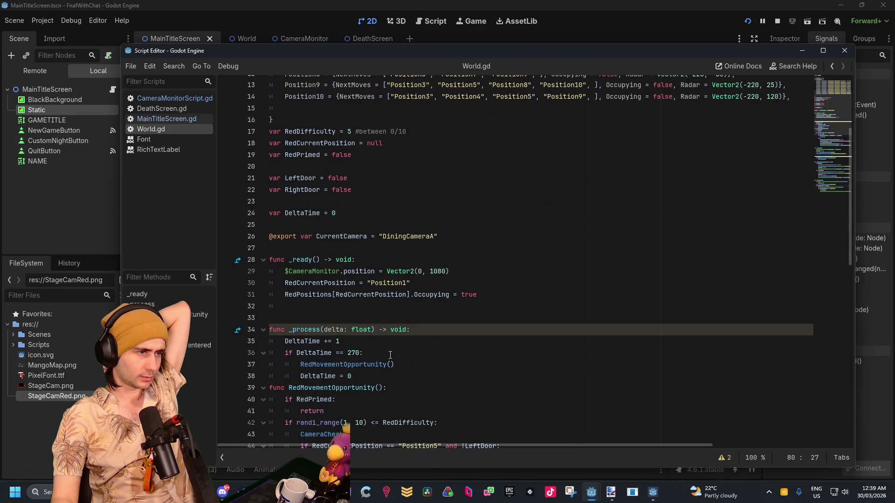
pyautogui.scroll(3, 390, 355)
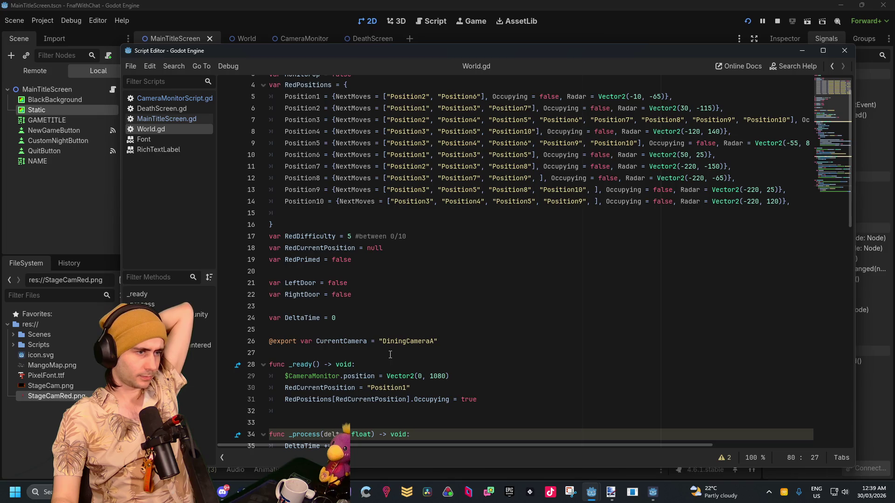
# Scroll through World.gd and select the full Occupying statement on line 31.
pyautogui.scroll(-7, 390, 355)
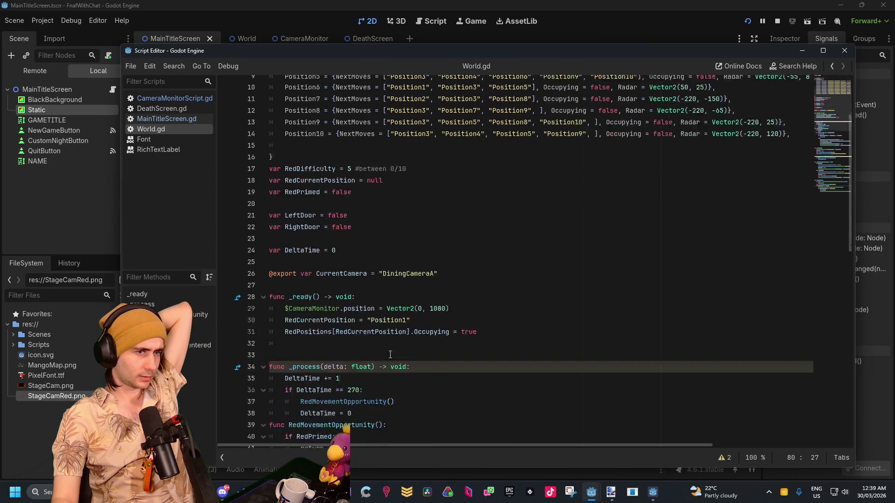
pyautogui.scroll(4, 391, 355)
pyautogui.scroll(4, 390, 354)
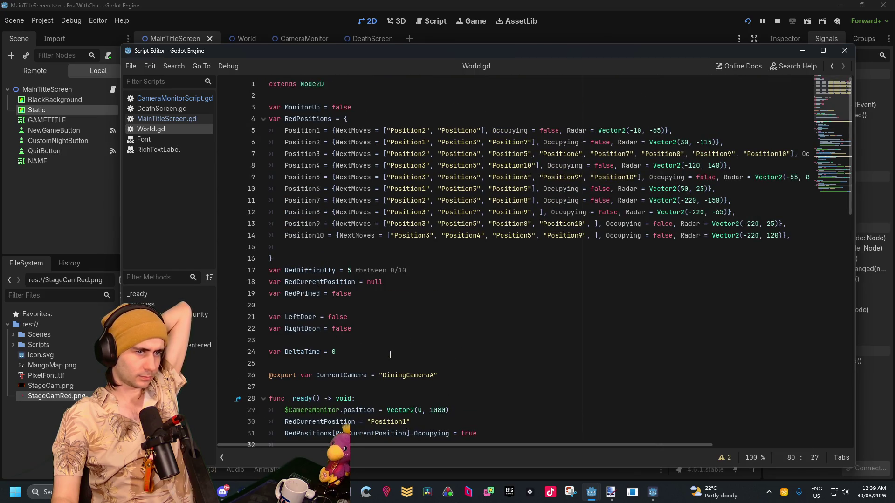
pyautogui.scroll(-2, 402, 337)
pyautogui.scroll(-2, 476, 220)
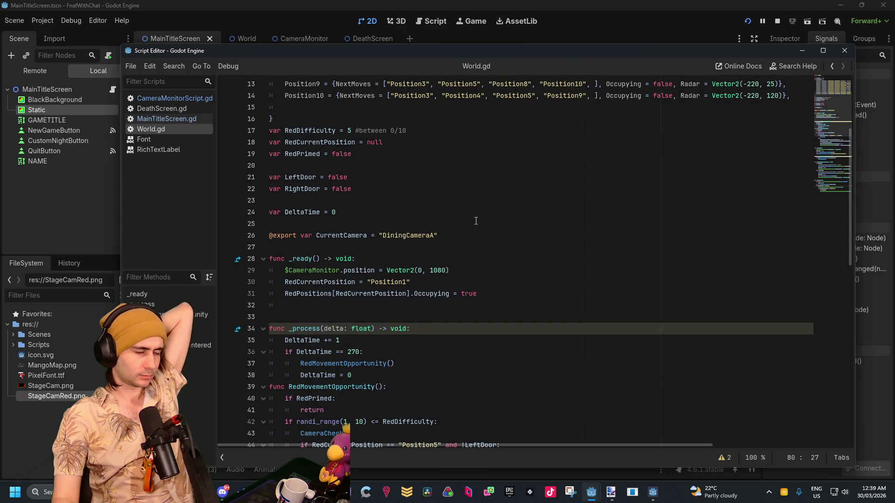
pyautogui.scroll(-2, 475, 221)
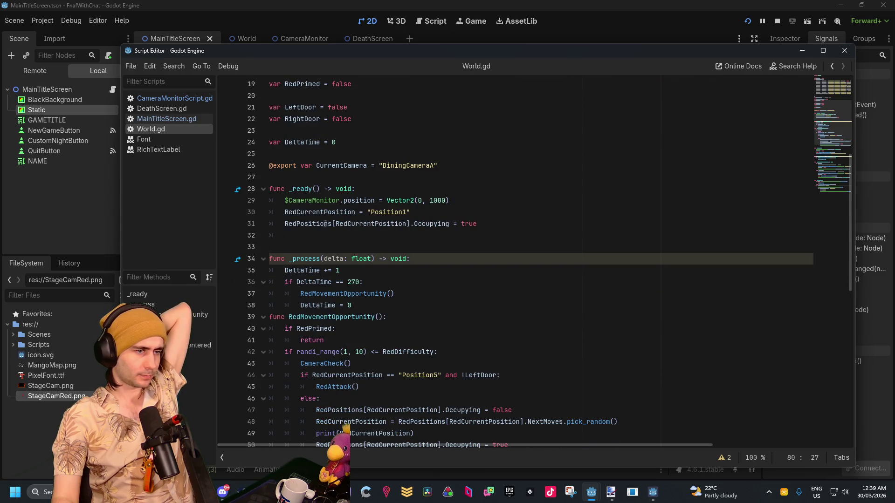
pyautogui.moveTo(284, 226); pyautogui.dragTo(491, 221)
pyautogui.hotkey('ctrl', 'c')
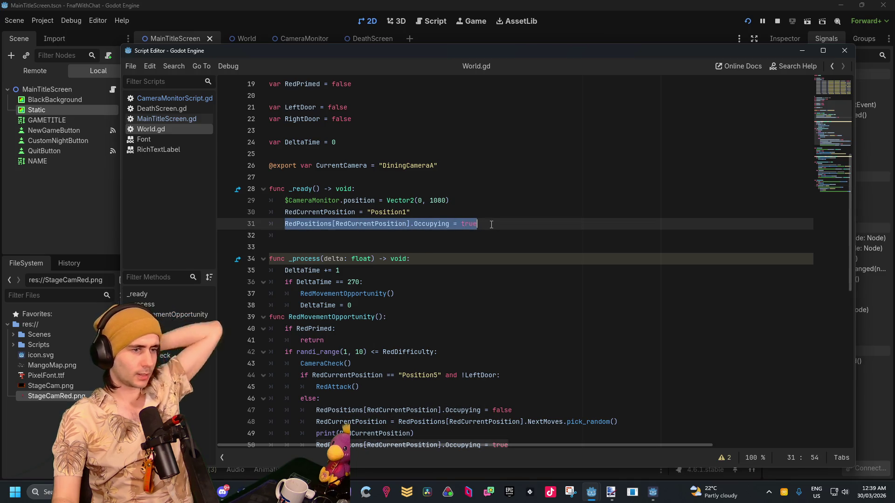
pyautogui.scroll(-12, 457, 425)
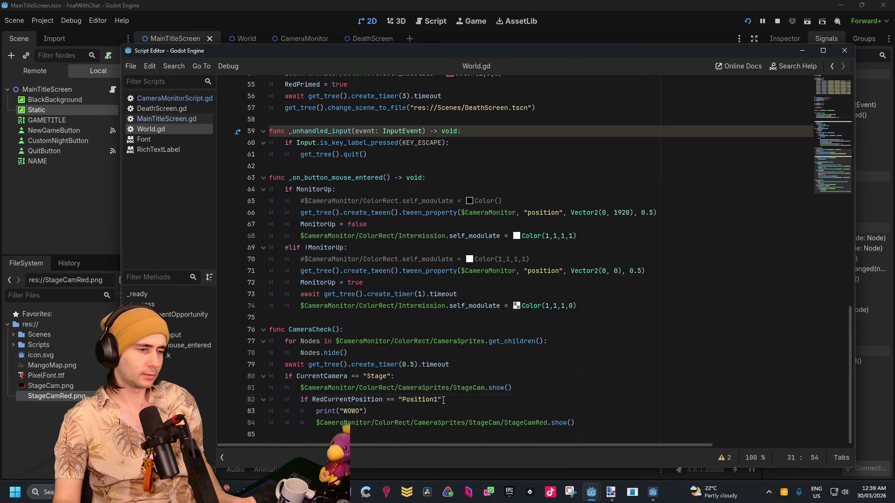
# On line 82, paste the Occupying check over Position1 and put Position1 inside the RedPositions brackets.
pyautogui.moveTo(441, 400); pyautogui.dragTo(404, 400)
pyautogui.hotkey('ctrl', 'v')
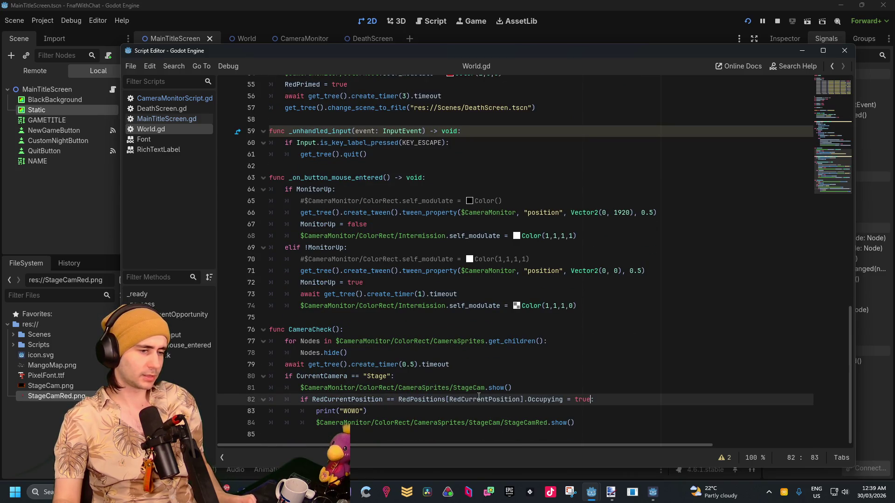
pyautogui.moveTo(520, 400); pyautogui.dragTo(450, 400)
pyautogui.write('"Posit')
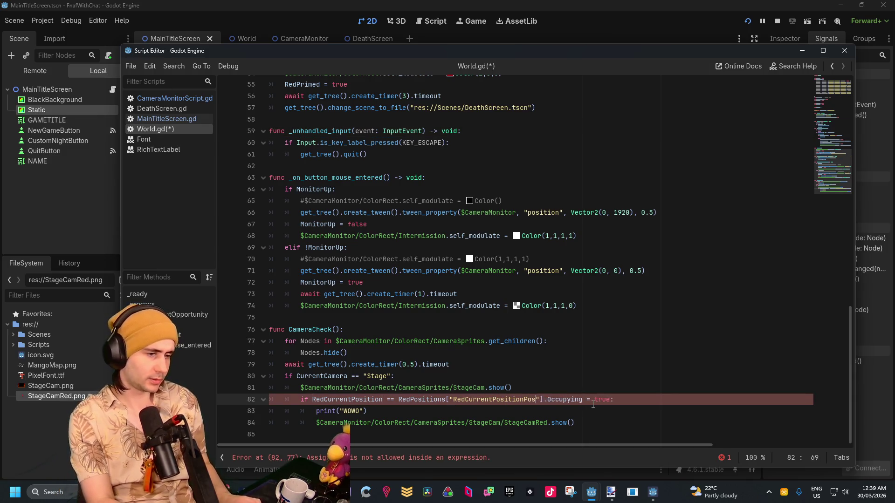
pyautogui.press('BackSpace')
pyautogui.press('BackSpace')
pyautogui.press('BackSpace')
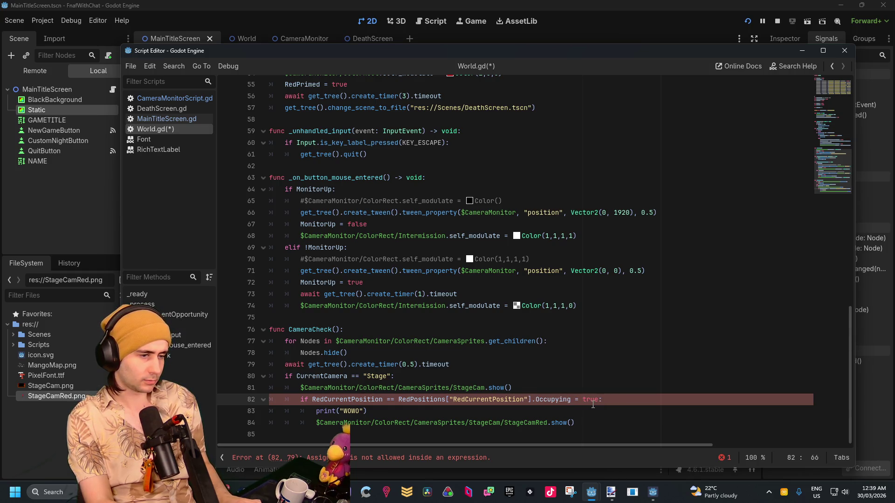
pyautogui.press('BackSpace')
pyautogui.press('BackSpace')
pyautogui.press('BackSpace')
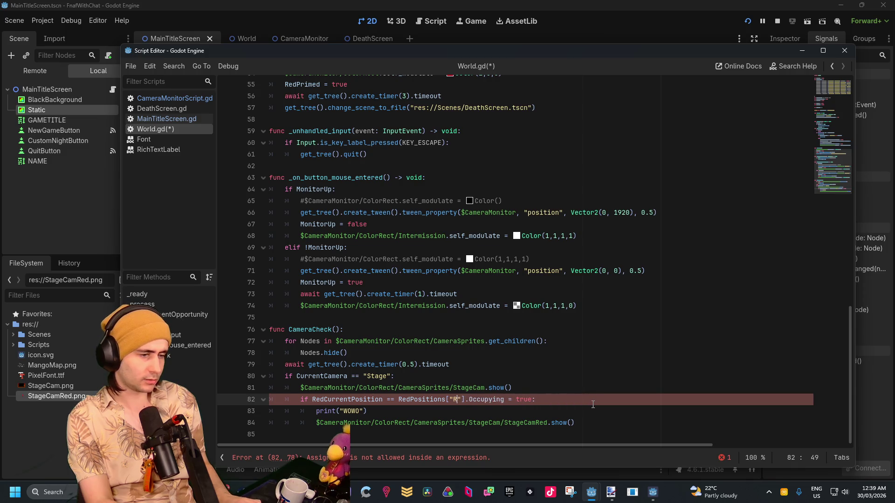
pyautogui.write('Position1')
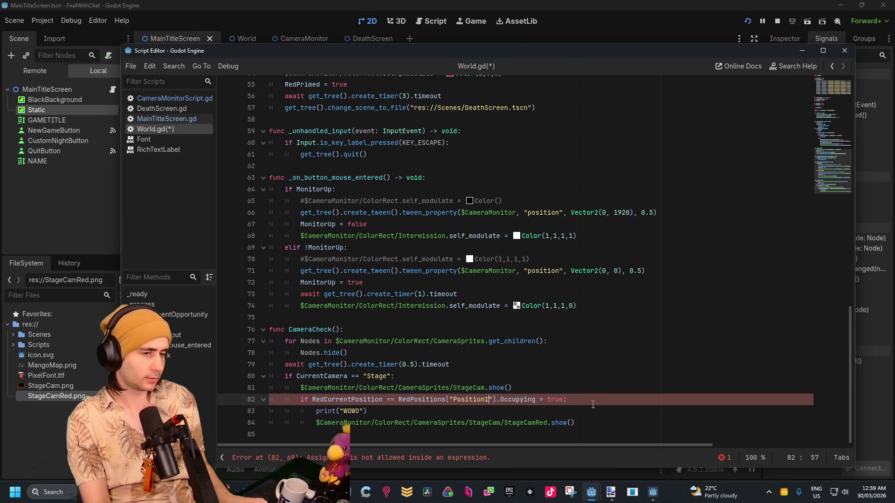
pyautogui.press('Right')
pyautogui.press('Right')
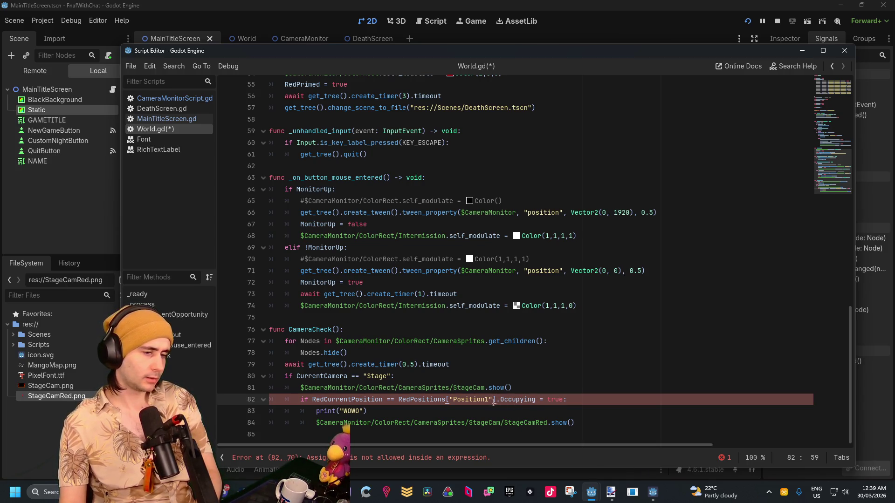
pyautogui.press('Right')
pyautogui.press('Delete')
pyautogui.write('.')
pyautogui.press('Left')
pyautogui.press('Left')
pyautogui.press('BackSpace')
pyautogui.hotkey('ctrl', 'Left')
pyautogui.press('BackSpace')
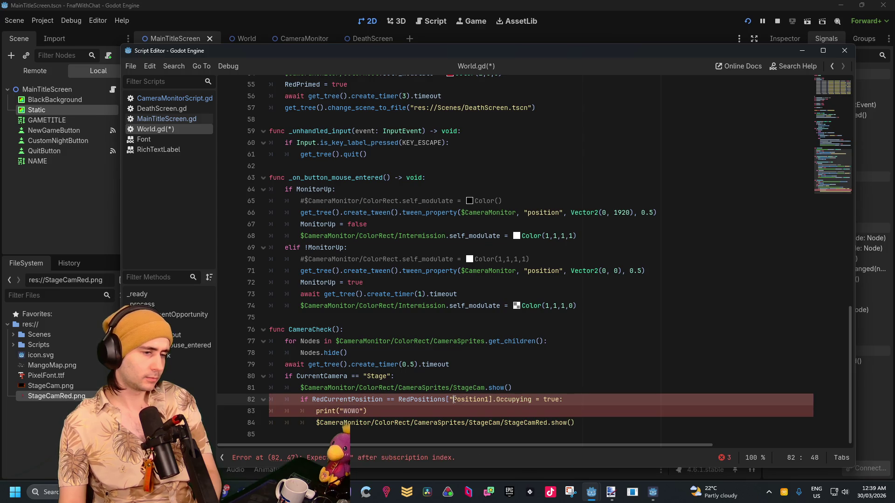
# Change the comparison to == and wrap Position1 in double quotes on line 82.
pyautogui.press('Up')
pyautogui.press('Up')
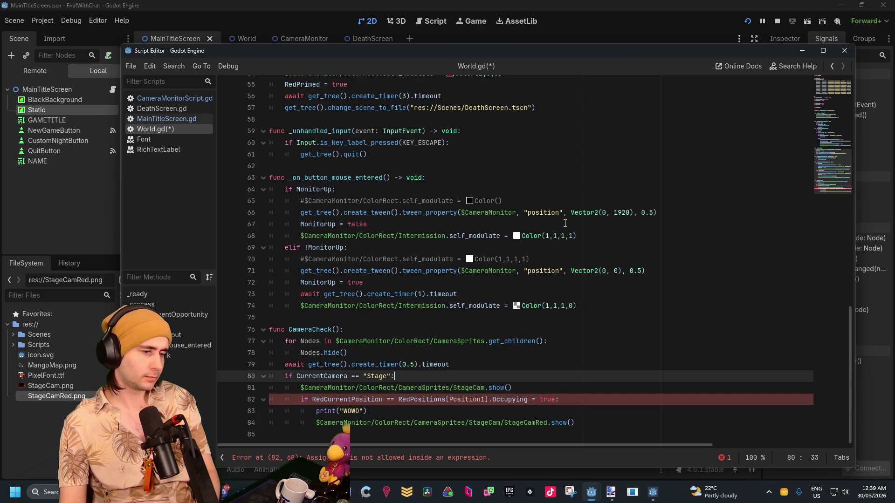
pyautogui.click(536, 400)
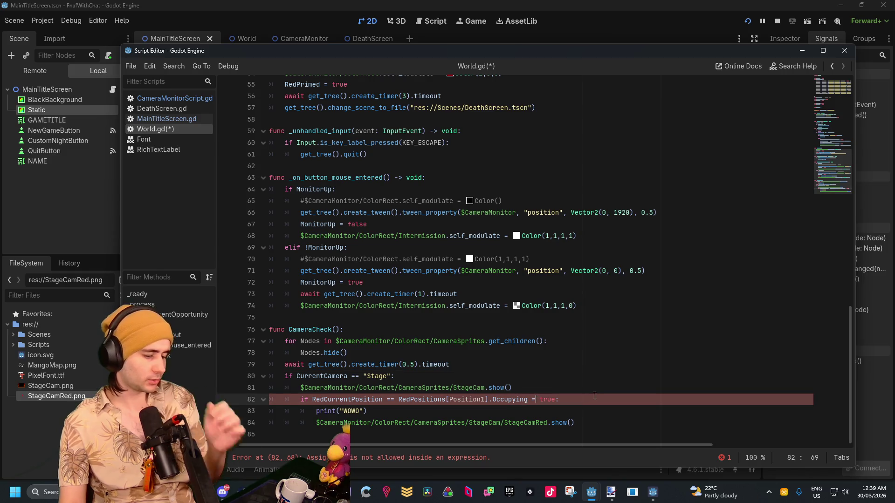
pyautogui.write('=')
pyautogui.click(604, 271)
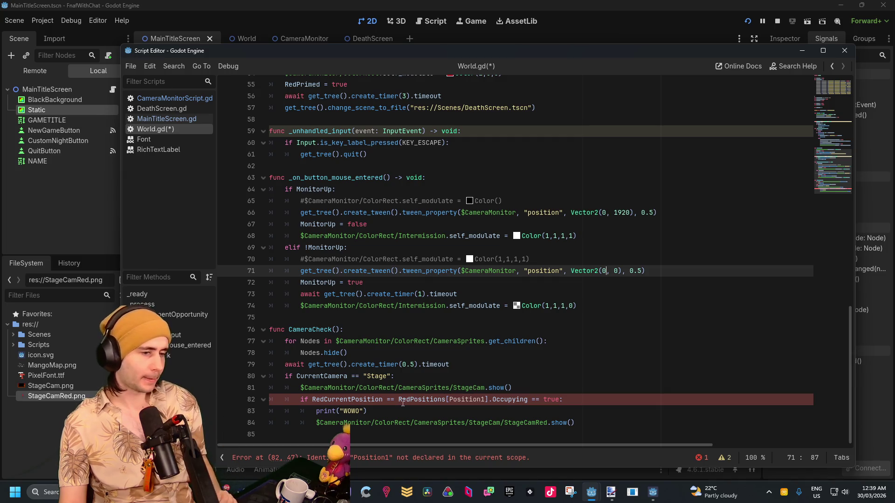
pyautogui.moveTo(403, 403)
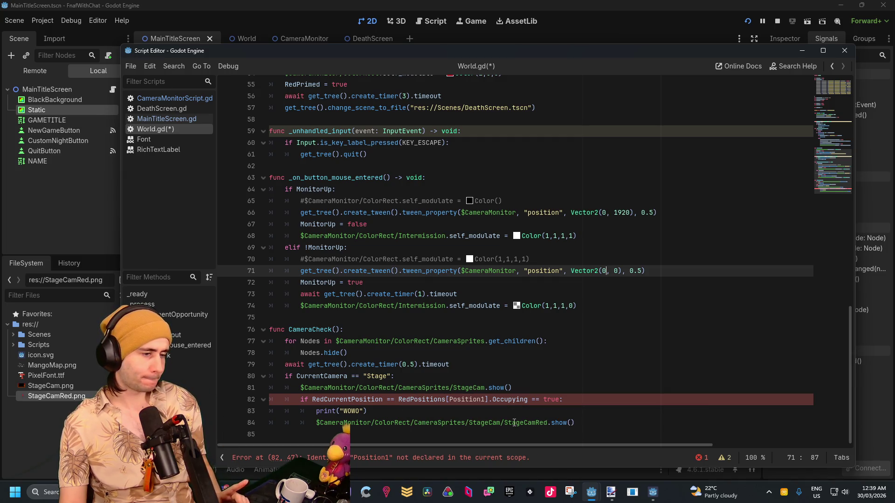
pyautogui.click(482, 399)
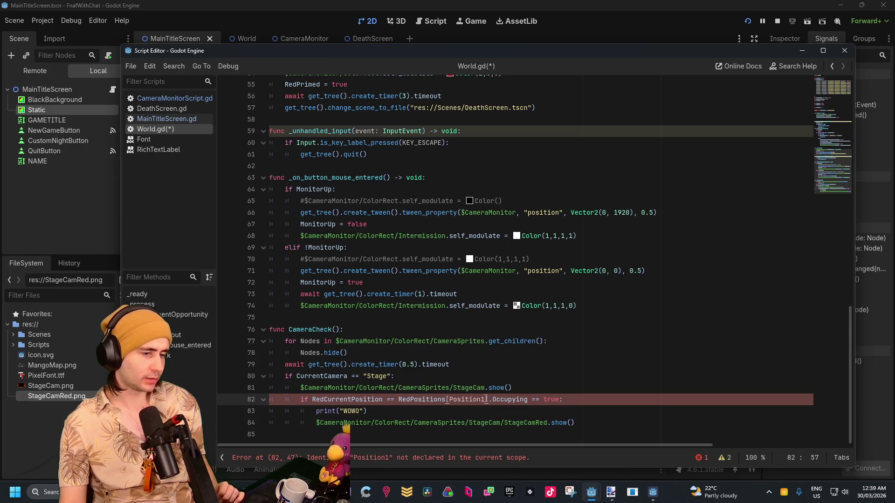
pyautogui.press('Right')
pyautogui.write('"')
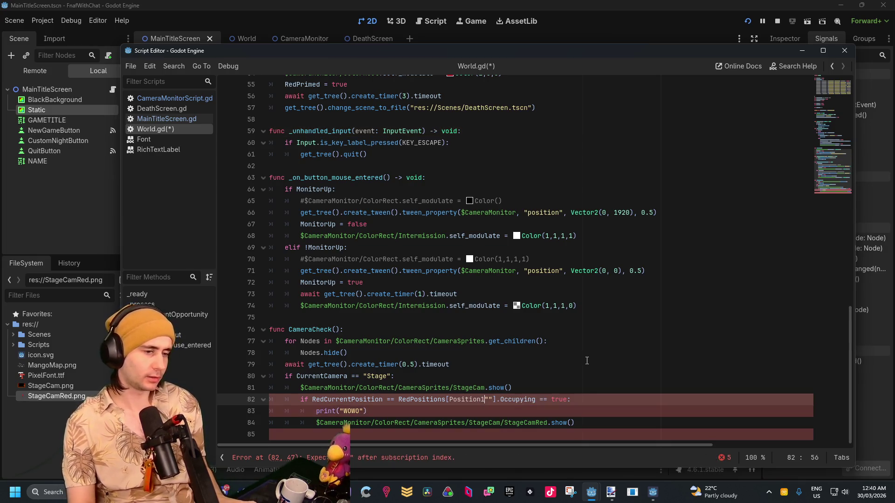
pyautogui.press('BackSpace')
pyautogui.press('Left')
pyautogui.press('Left')
pyautogui.press('Left')
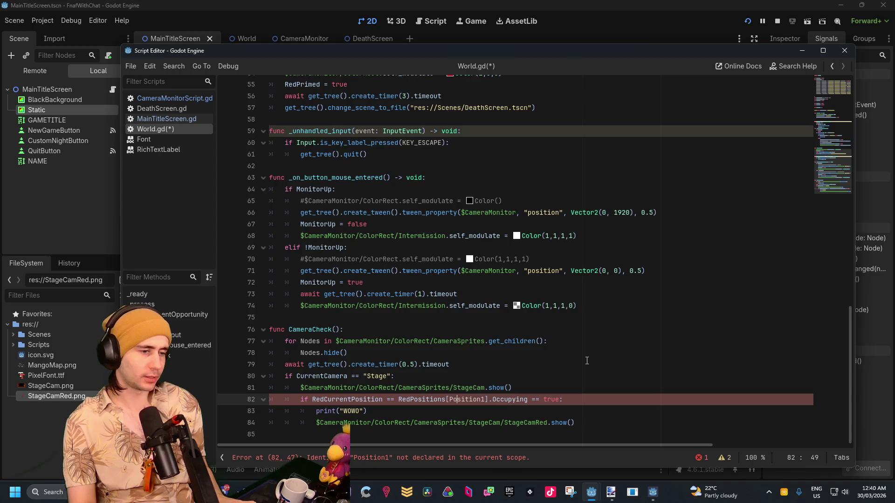
pyautogui.press('Left')
pyautogui.write('"')
pyautogui.press('Right')
pyautogui.press('Right')
pyautogui.press('Right')
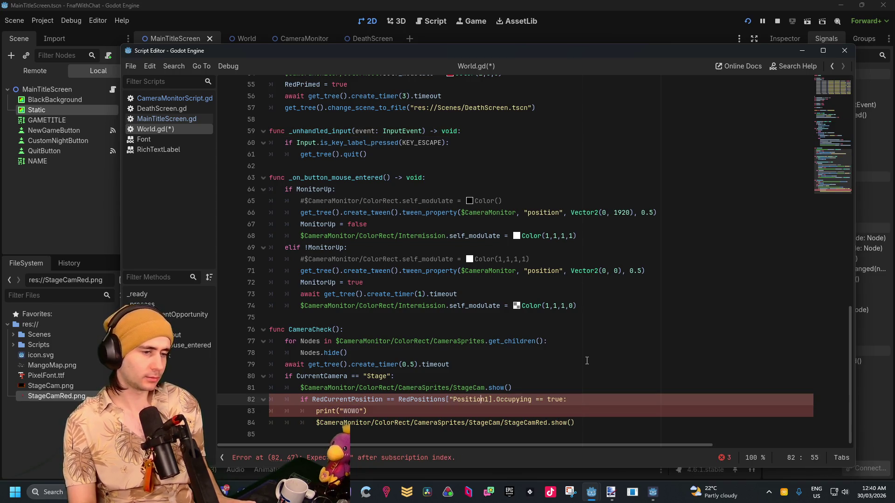
pyautogui.write('"')
pyautogui.click(575, 372)
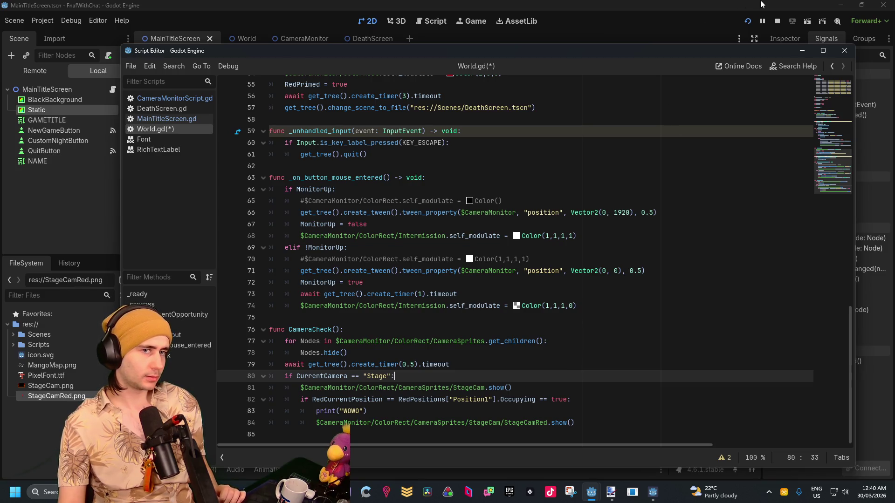
# Test-run the game through New Game and the camera monitor, then return to the script editor.
pyautogui.click(748, 21)
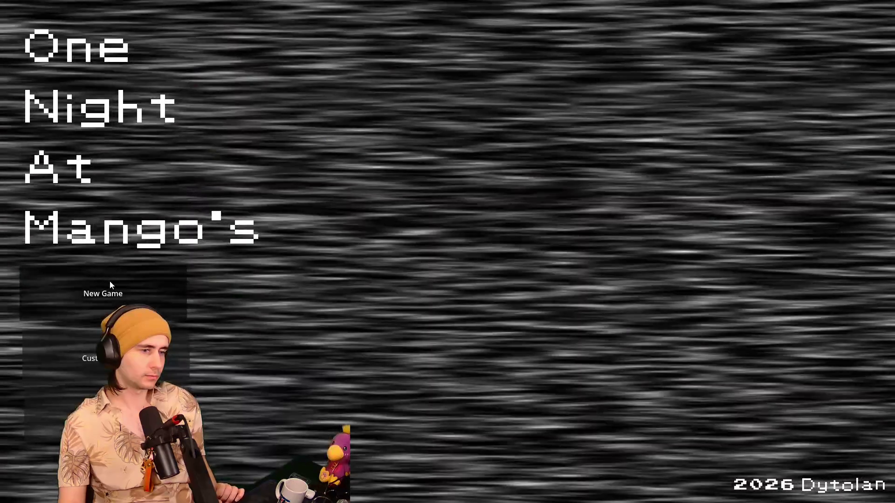
pyautogui.click(110, 282)
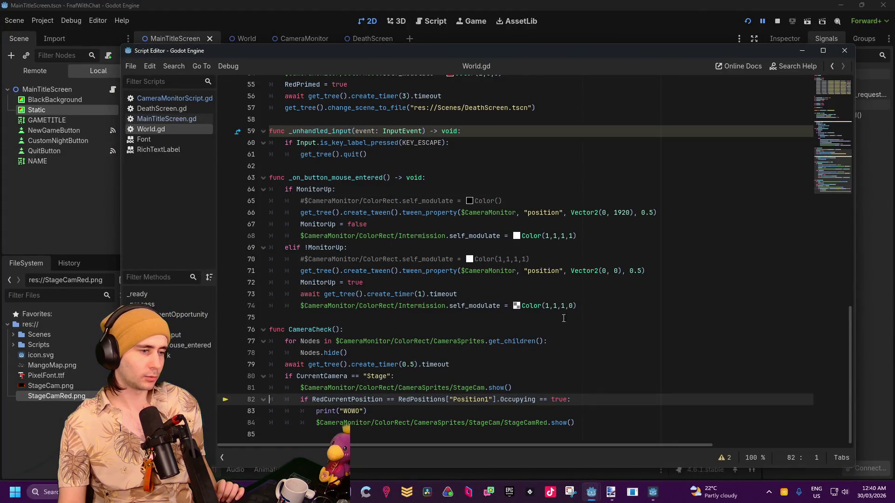
pyautogui.click(516, 306)
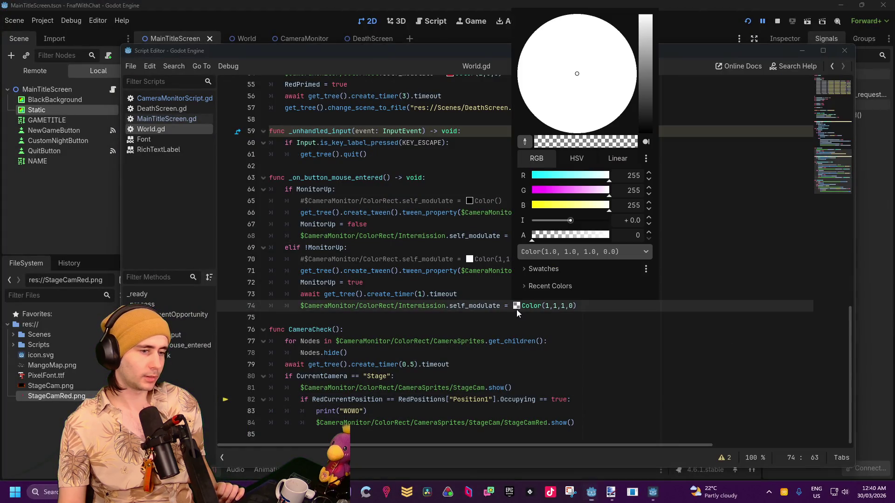
pyautogui.click(506, 320)
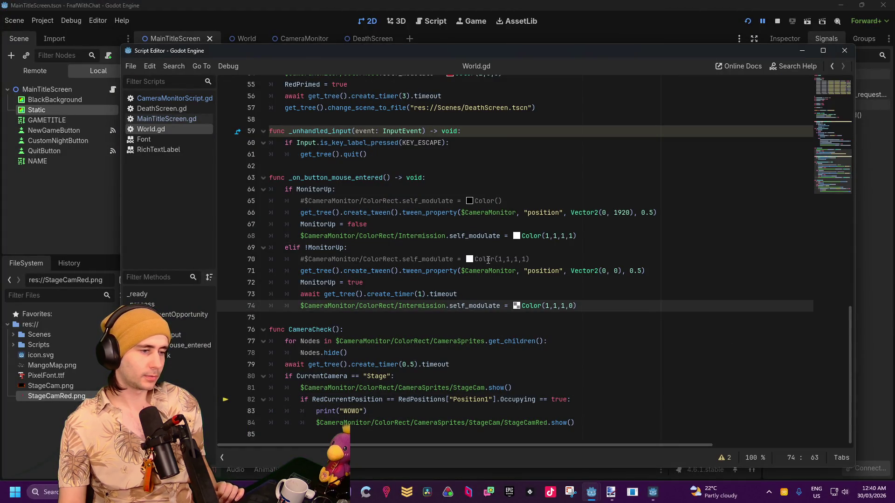
pyautogui.hotkey('ctrl', 'F1')
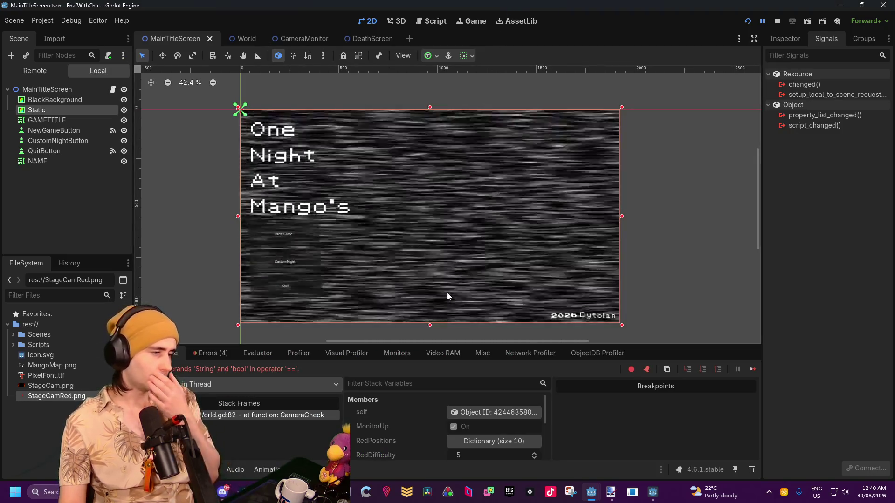
pyautogui.press('F12')
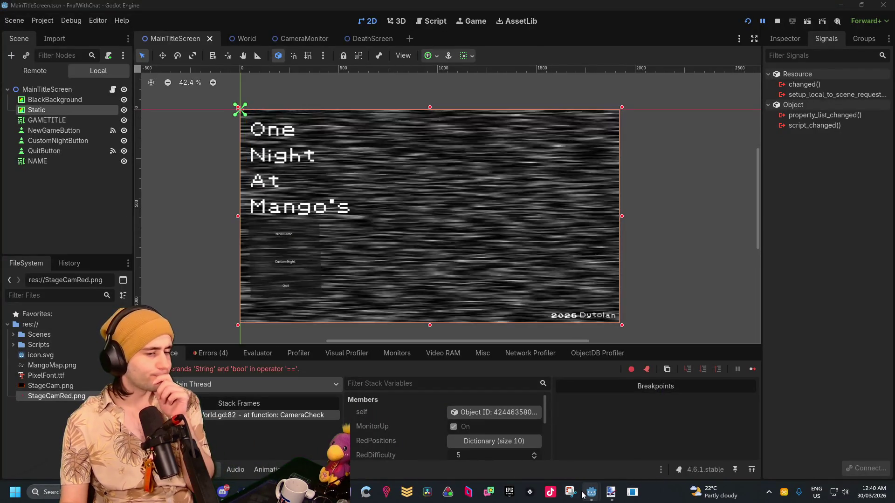
pyautogui.moveTo(591, 491)
pyautogui.click(650, 455)
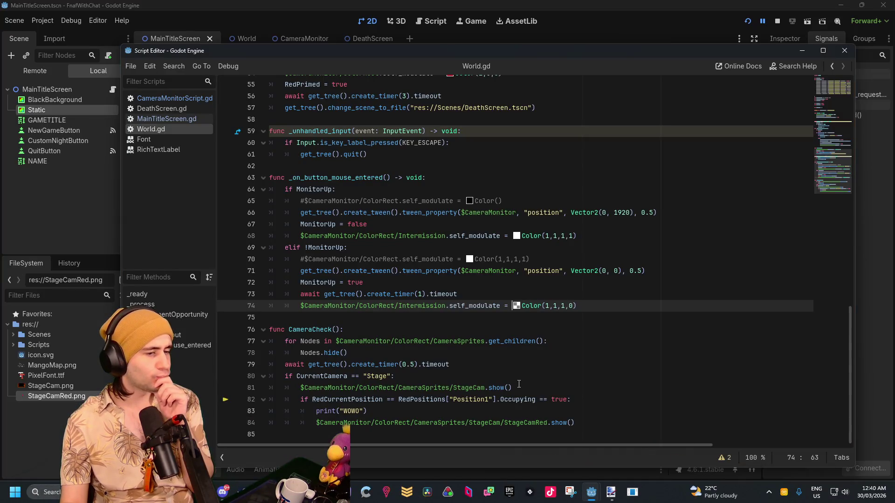
# Retype Position1 as the bracketed key on line 82 of World.gd.
pyautogui.moveTo(490, 399); pyautogui.dragTo(452, 404)
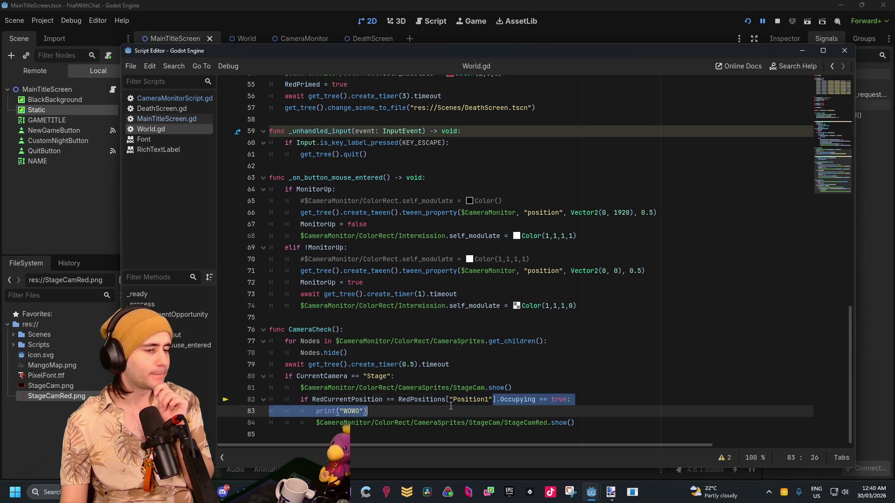
pyautogui.write('Position')
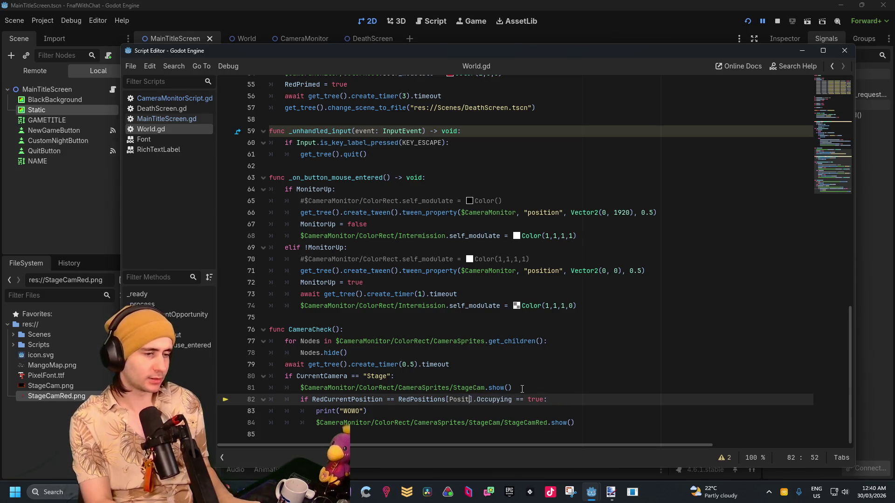
pyautogui.write('1')
pyautogui.click(527, 353)
pyautogui.scroll(10, 537, 328)
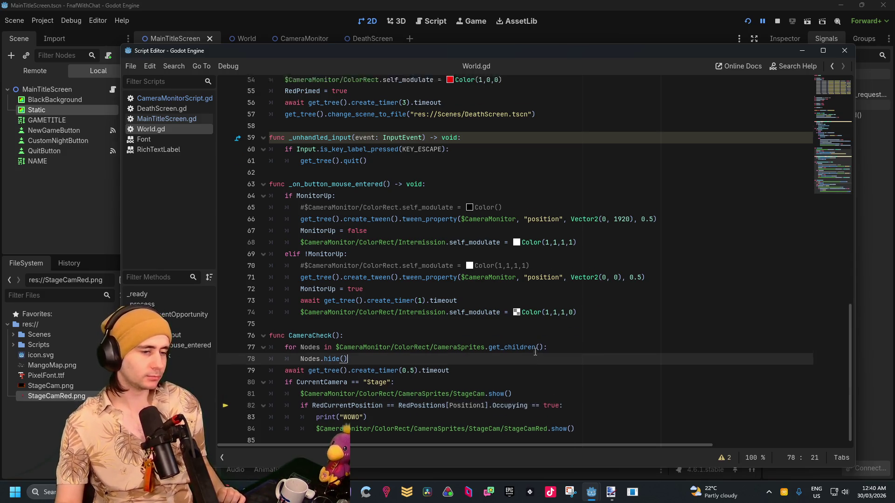
pyautogui.scroll(5, 537, 327)
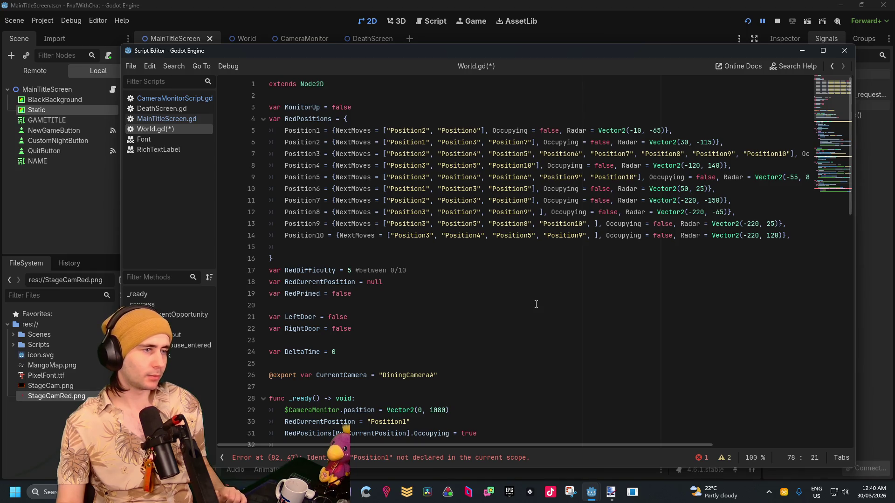
pyautogui.scroll(-7, 287, 130)
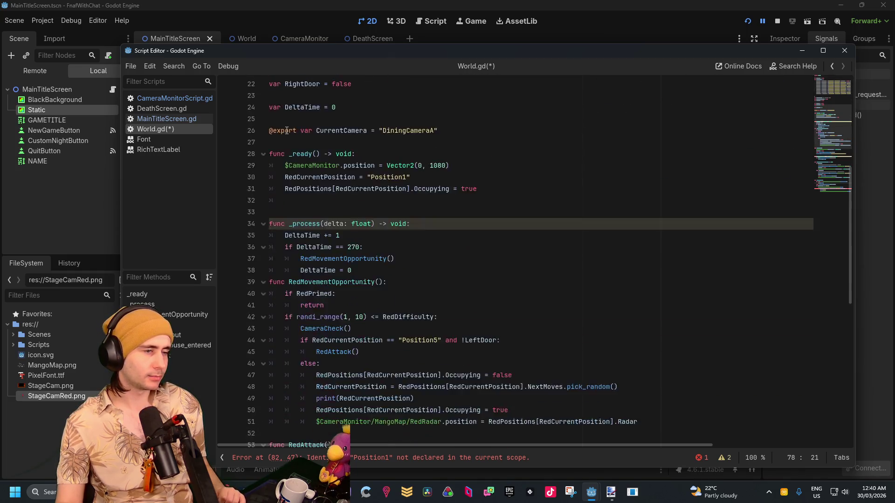
pyautogui.scroll(-10, 485, 410)
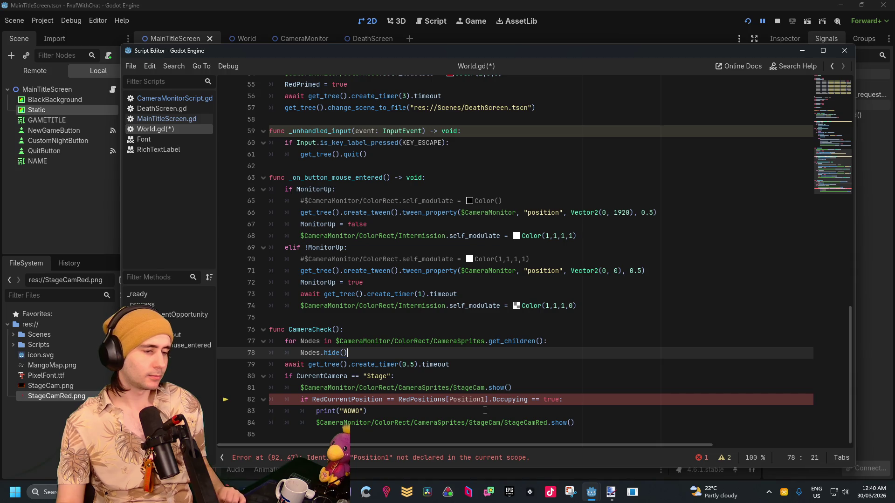
pyautogui.click(485, 410)
pyautogui.click(488, 399)
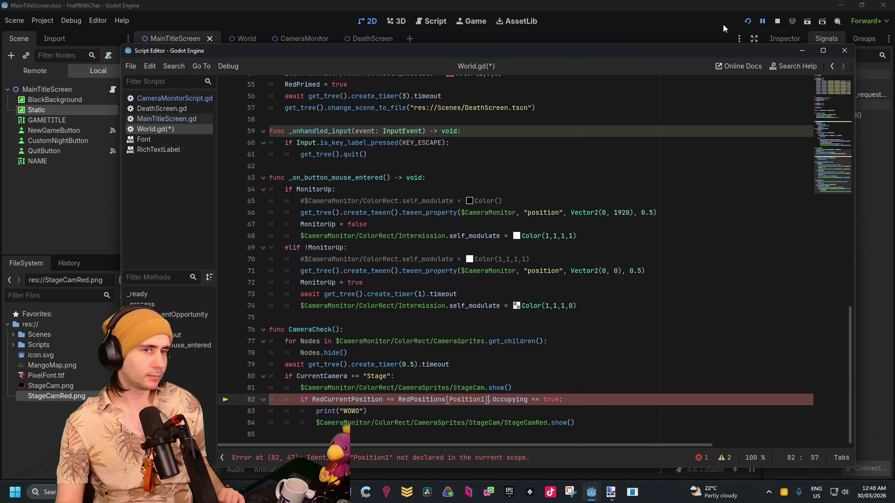
# Rerun the game, then delete 'RedCurrentPosition ==' and start quoting Position1 on line 82.
pyautogui.click(748, 21)
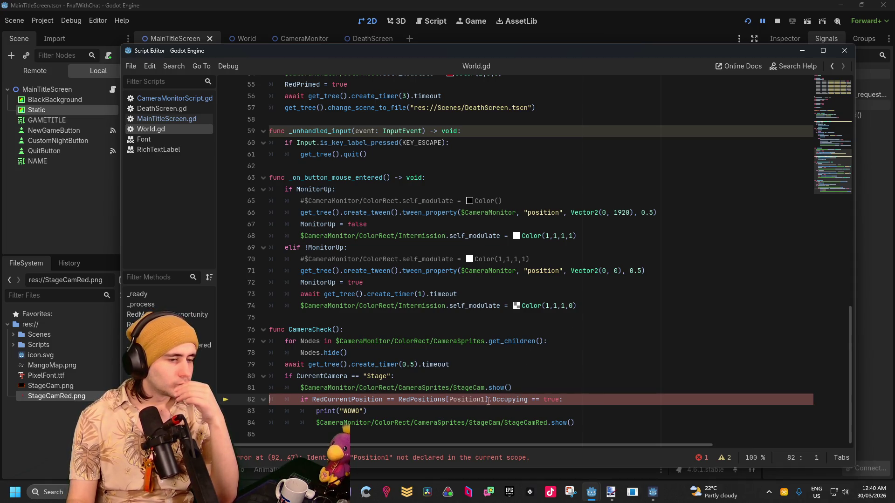
pyautogui.scroll(15, 526, 400)
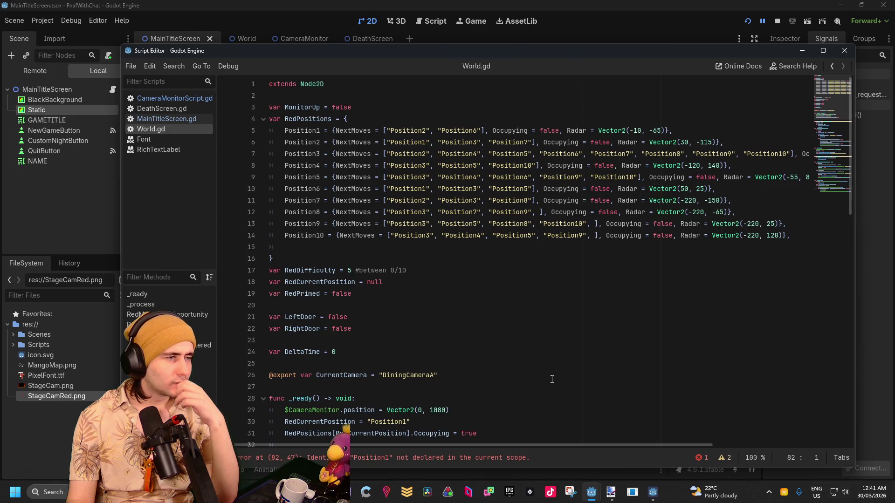
pyautogui.scroll(-15, 552, 379)
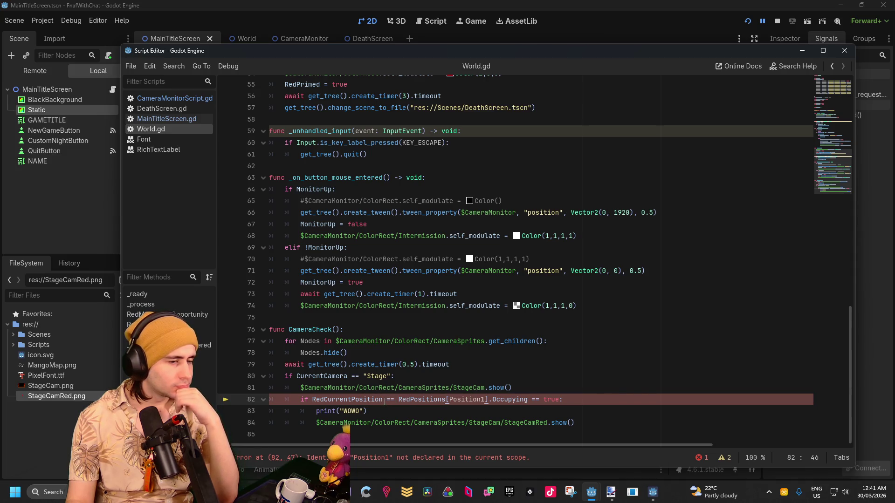
pyautogui.click(385, 401)
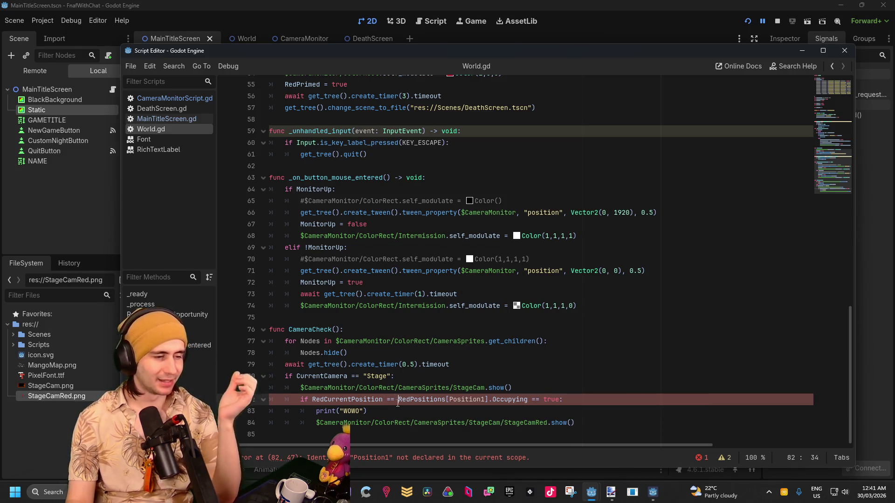
pyautogui.moveTo(400, 400); pyautogui.dragTo(309, 400)
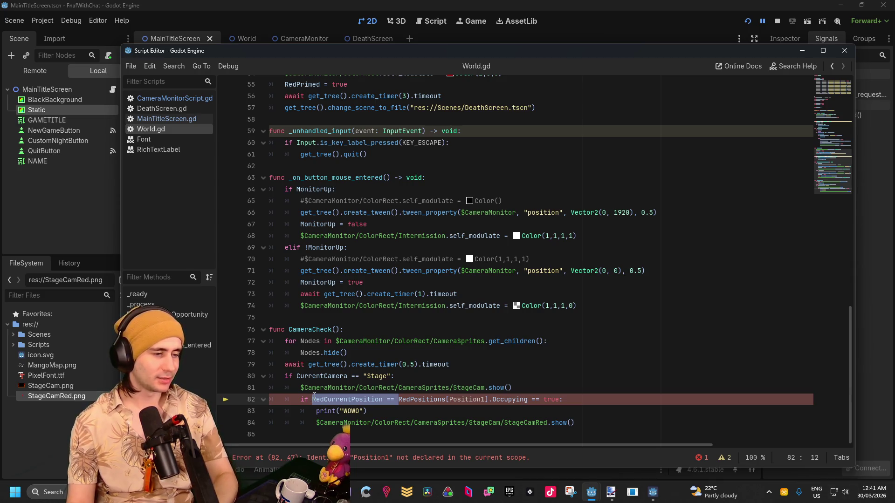
pyautogui.press('BackSpace')
pyautogui.click(509, 378)
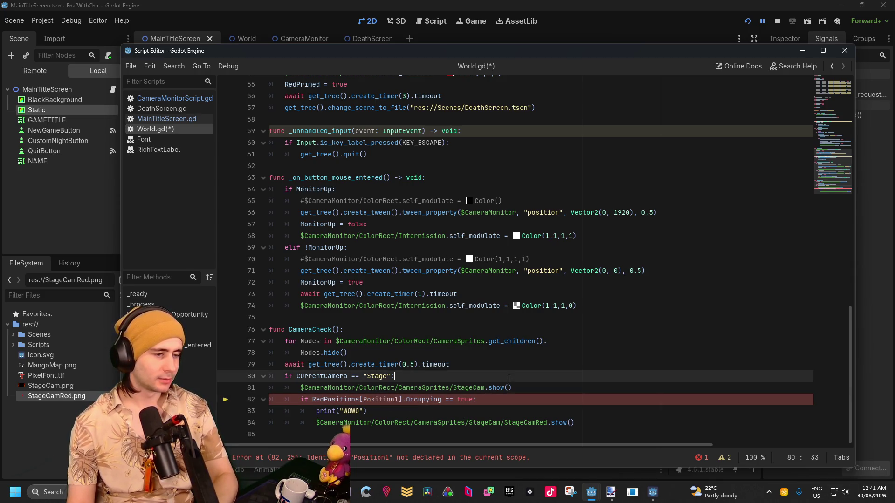
pyautogui.click(401, 400)
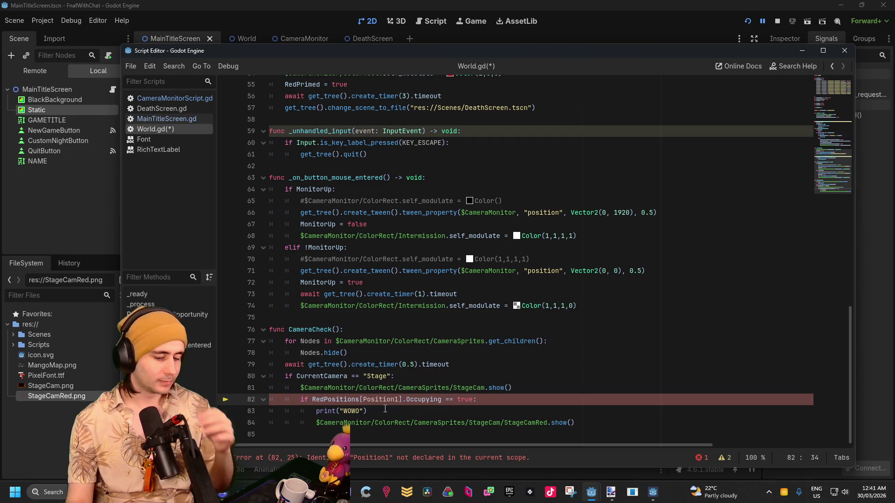
pyautogui.write('"')
pyautogui.click(385, 409)
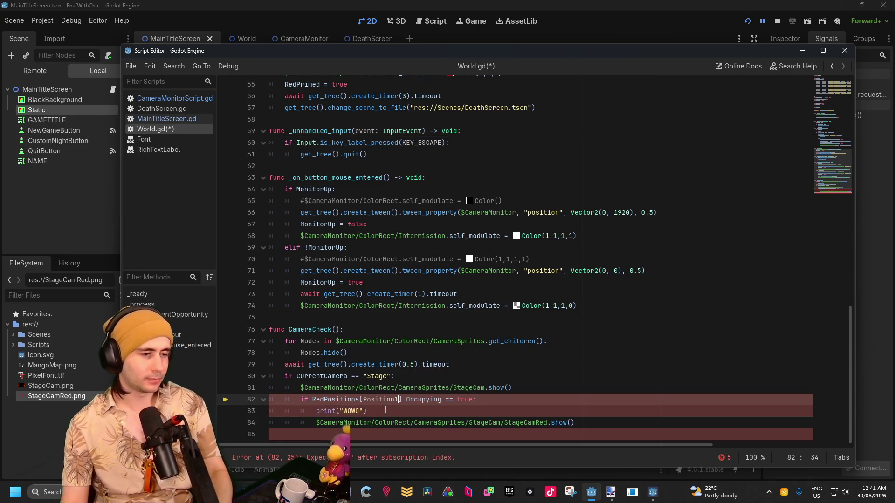
pyautogui.click(355, 402)
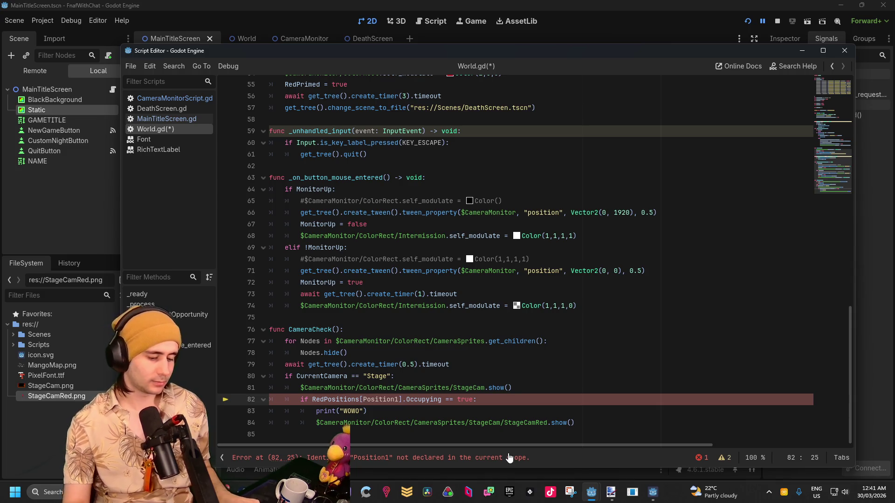
pyautogui.write('"')
pyautogui.press('Right')
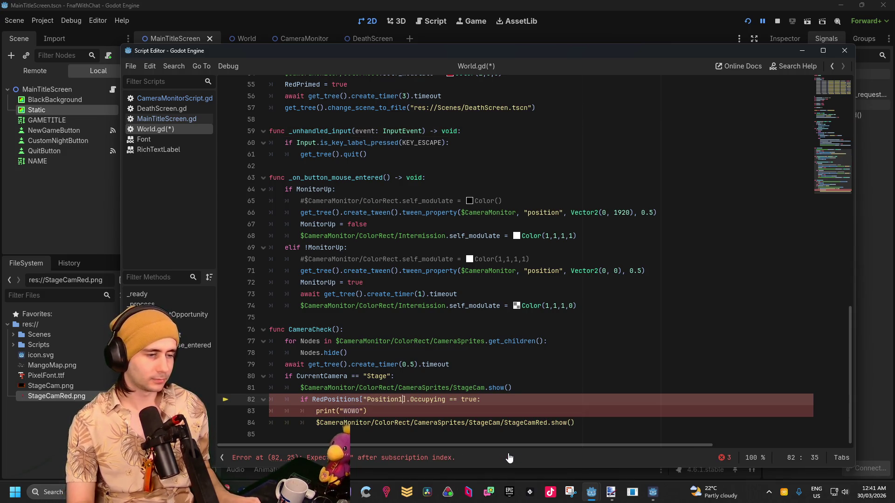
# Close the quote around Position1, test-run from the title screen, and return to World.gd.
pyautogui.write('"')
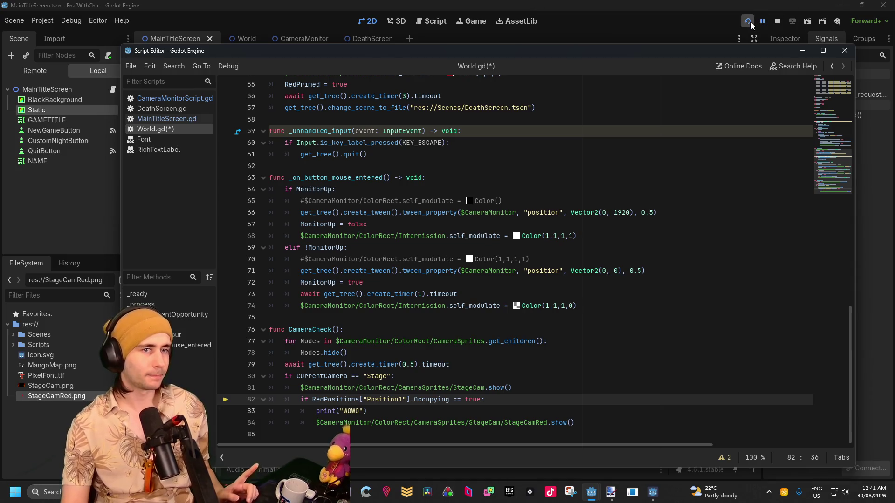
pyautogui.click(749, 22)
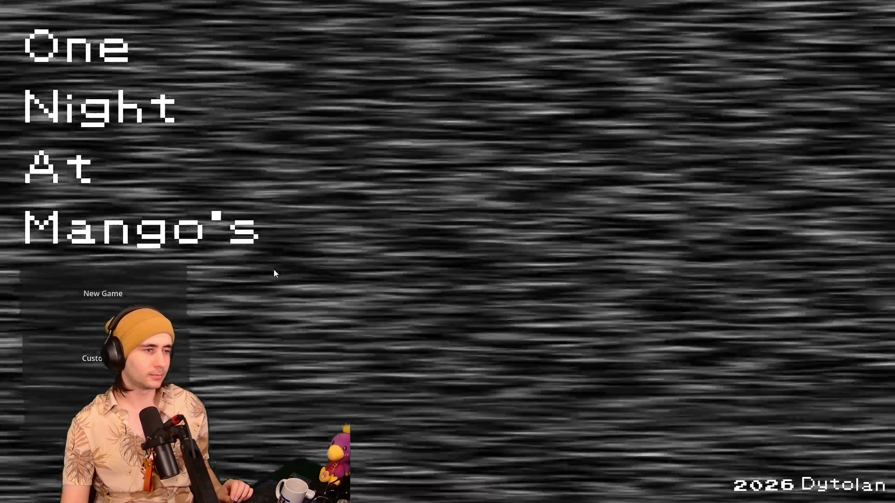
pyautogui.press('Return')
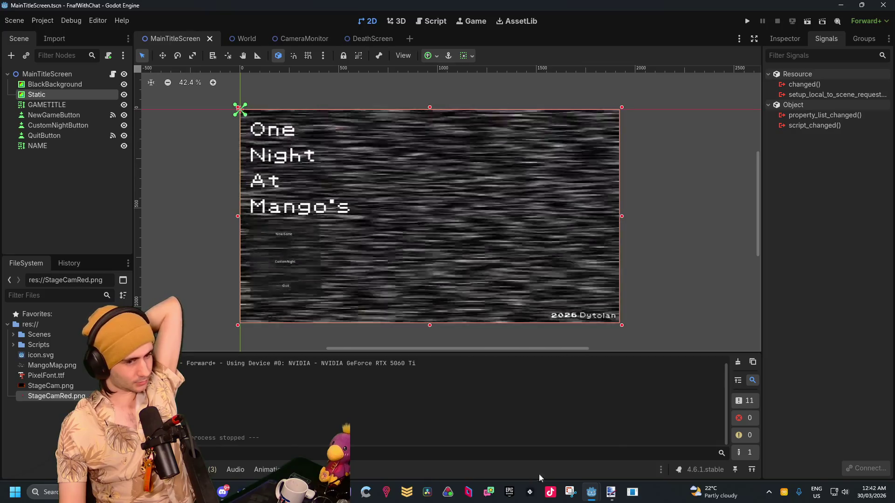
pyautogui.moveTo(591, 492)
pyautogui.click(653, 450)
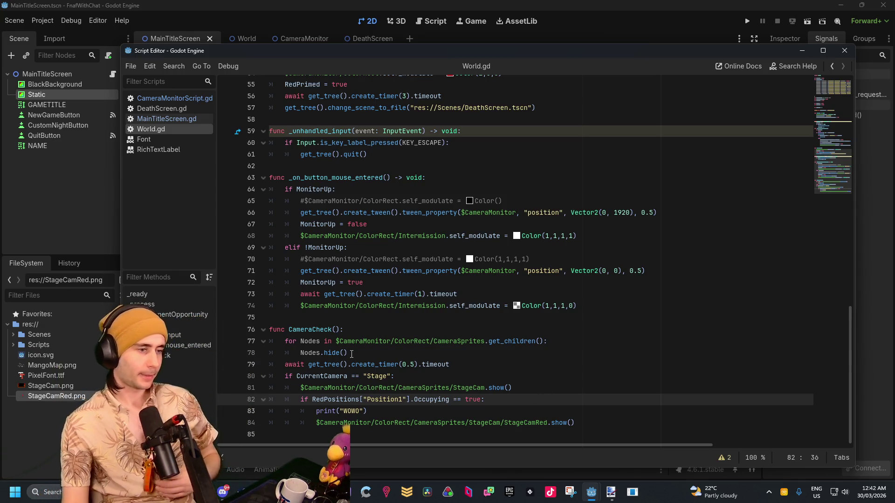
# Paste a copy of the camera-sprite hiding loop on a new line below it.
pyautogui.moveTo(350, 354); pyautogui.dragTo(287, 344)
pyautogui.hotkey('ctrl', 'c')
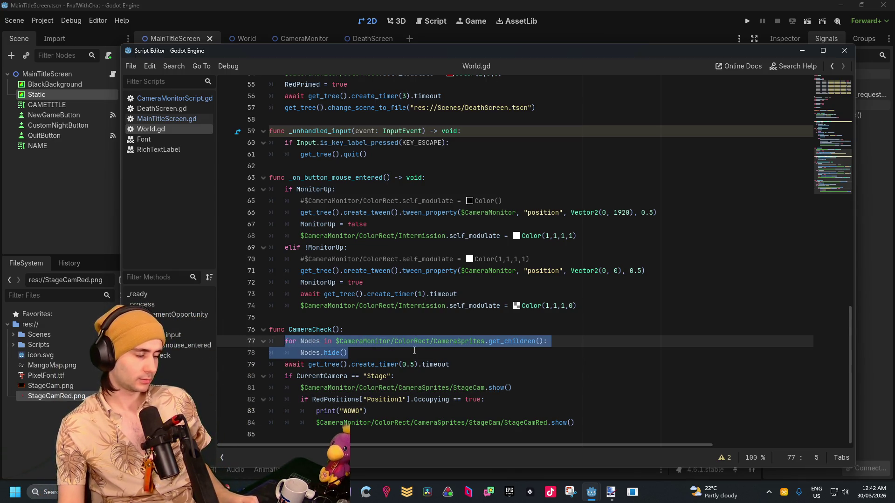
pyautogui.click(394, 357)
pyautogui.press('Return')
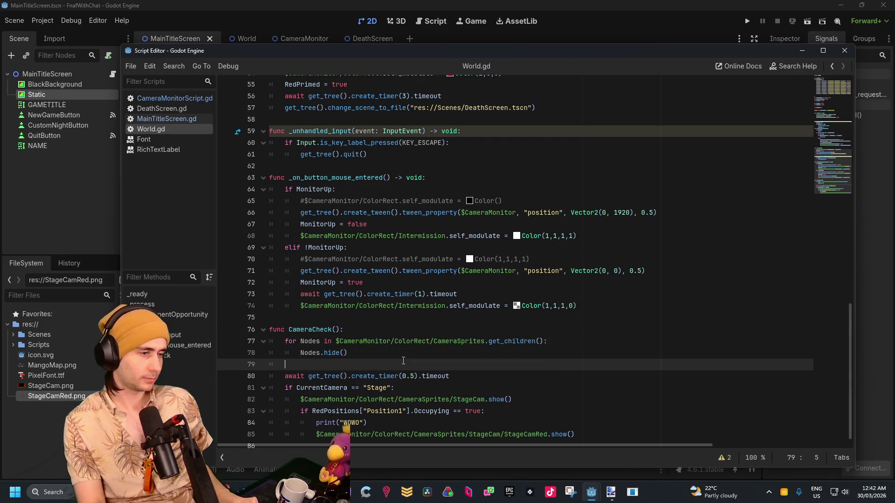
pyautogui.hotkey('ctrl', 'v')
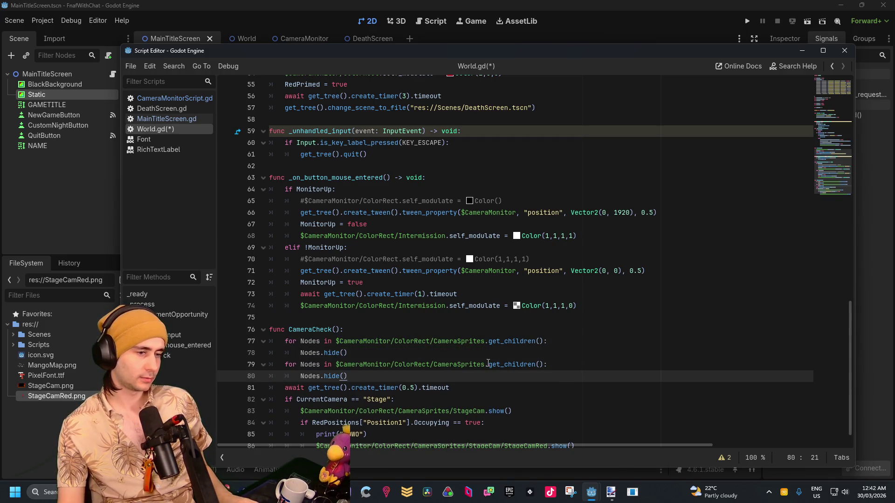
# Remove the extra .get_children() call appended to line 79.
pyautogui.click(543, 364)
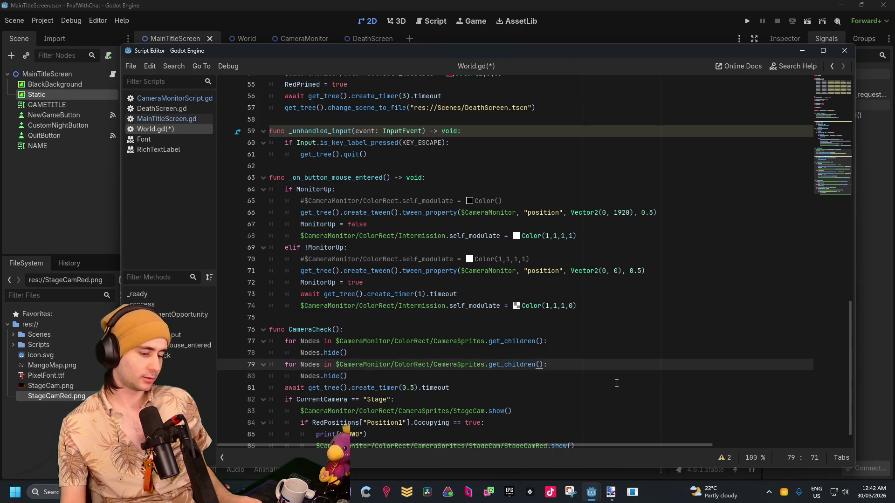
pyautogui.write('.get')
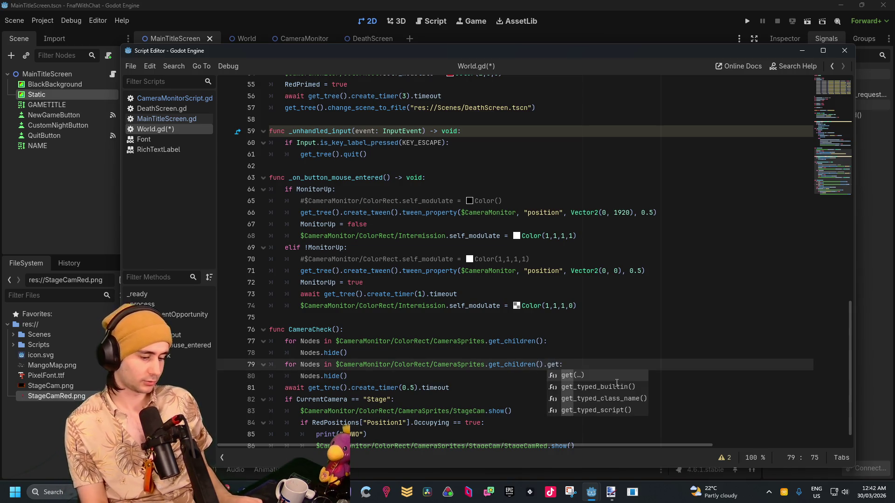
pyautogui.write('_children(')
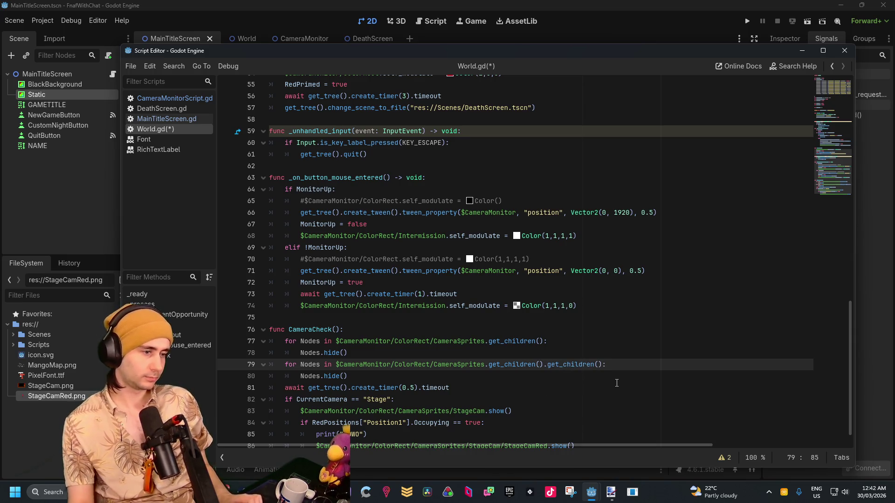
pyautogui.click(602, 382)
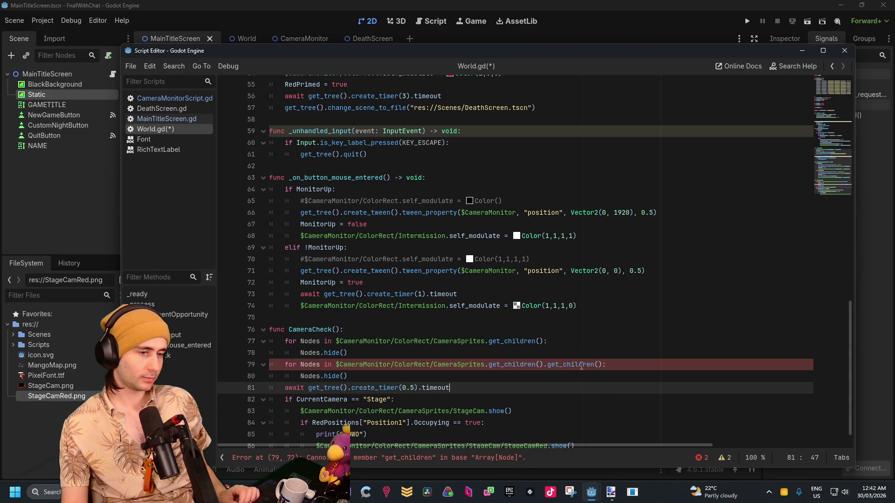
pyautogui.click(577, 364)
pyautogui.moveTo(547, 368); pyautogui.dragTo(602, 367)
pyautogui.click(596, 378)
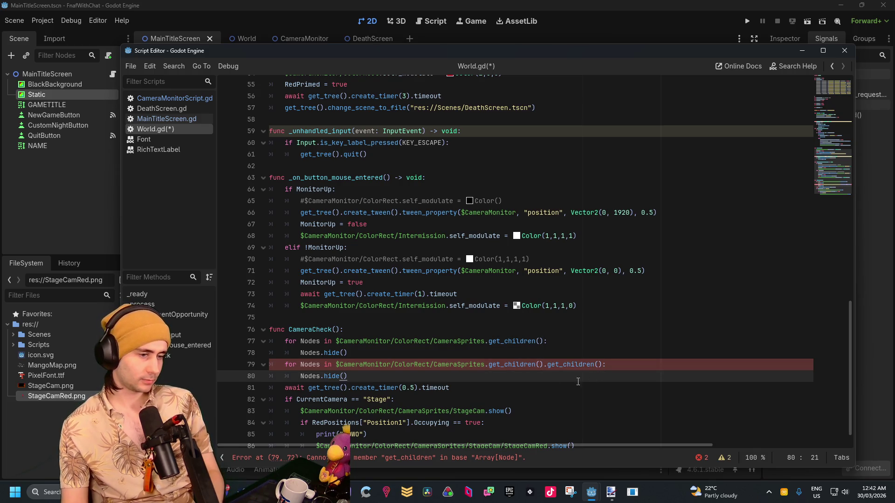
pyautogui.click(407, 368)
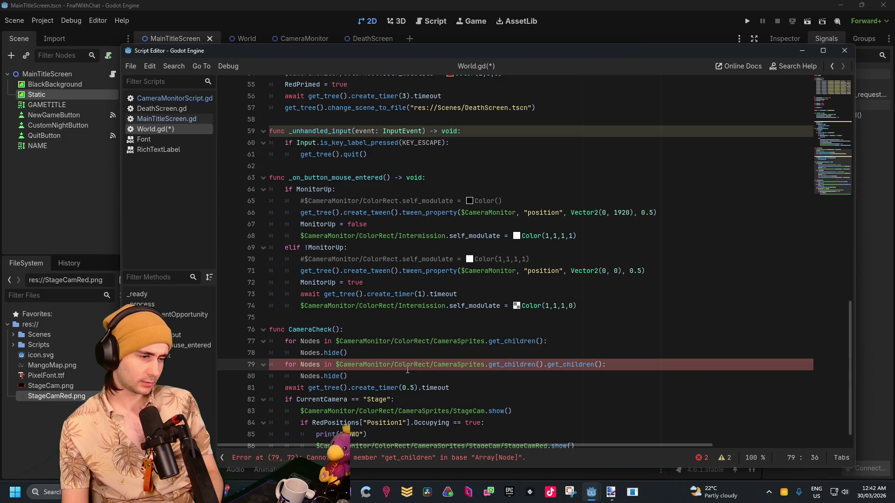
pyautogui.moveTo(407, 369)
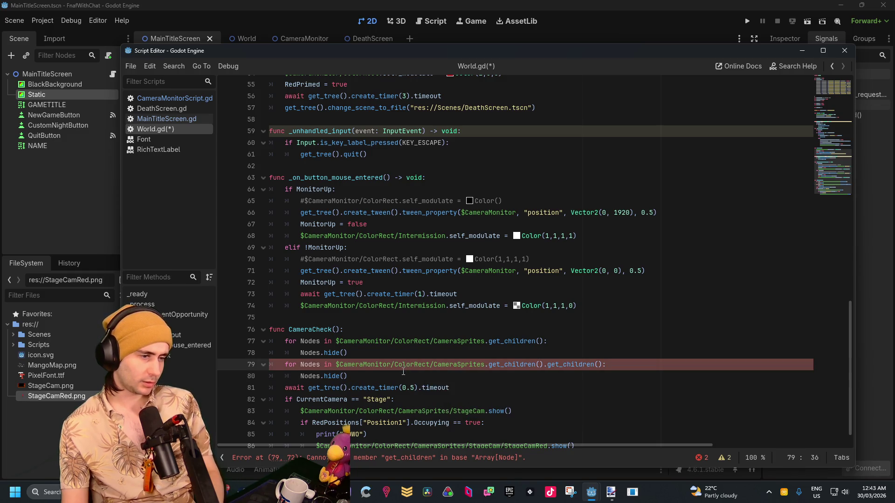
pyautogui.click(529, 365)
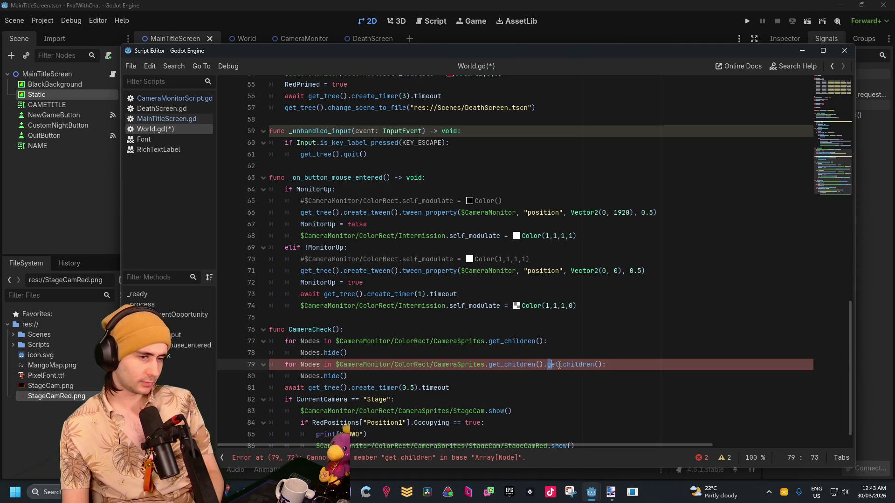
pyautogui.moveTo(549, 366); pyautogui.dragTo(602, 365)
pyautogui.press('BackSpace')
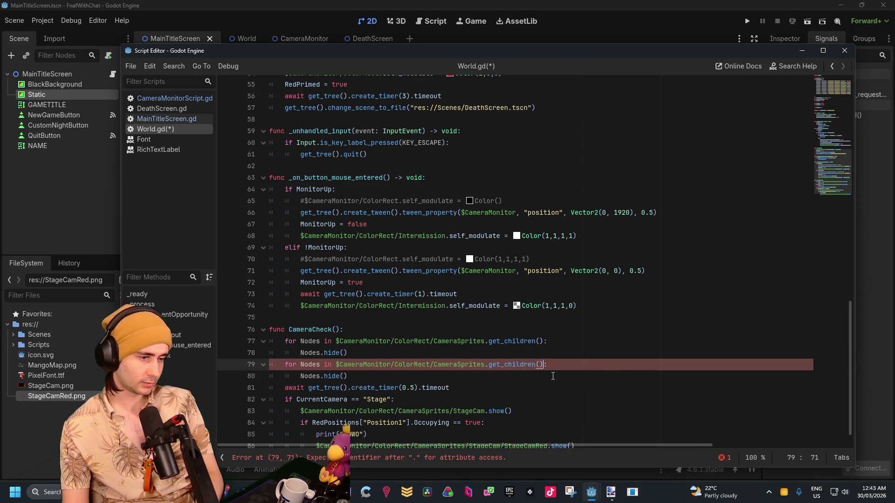
pyautogui.press('BackSpace')
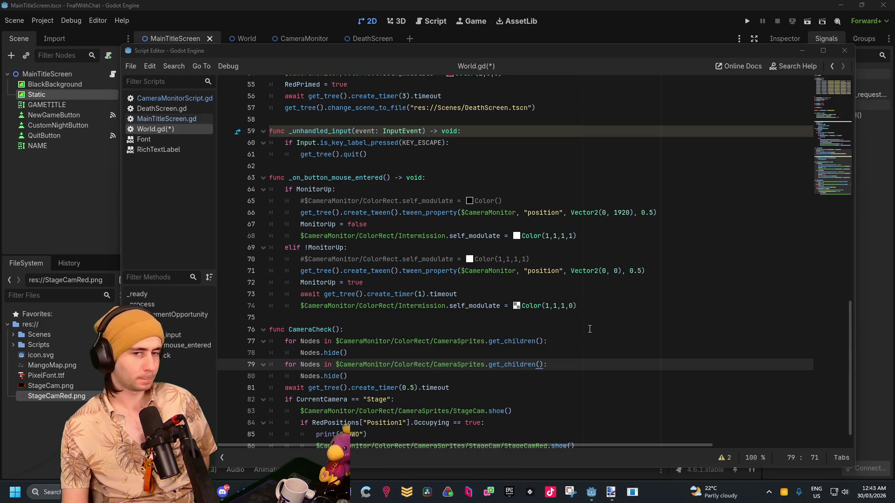
pyautogui.click(406, 317)
# Add a get_children() call on Nodes in line 78.
pyautogui.scroll(-1, 406, 328)
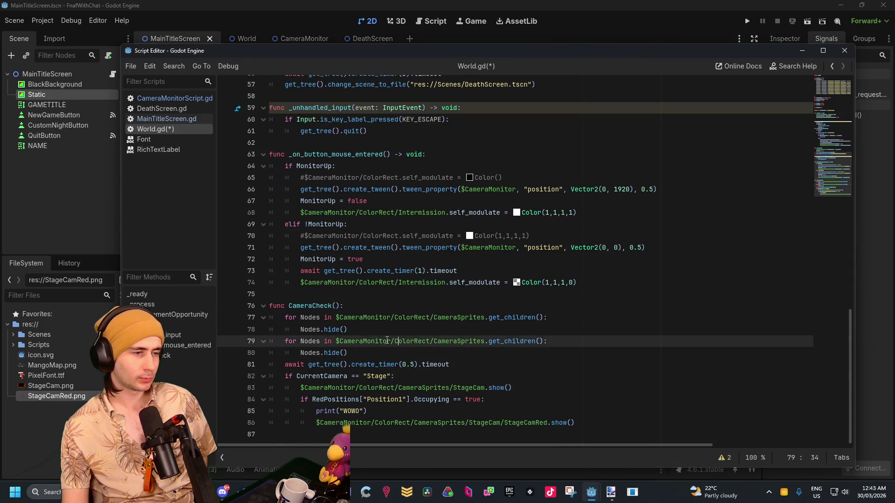
pyautogui.click(367, 329)
pyautogui.click(560, 317)
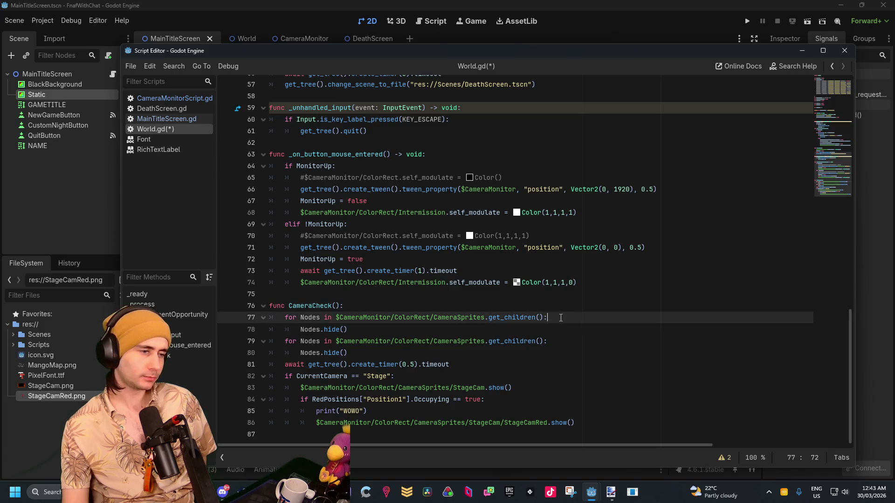
pyautogui.click(348, 330)
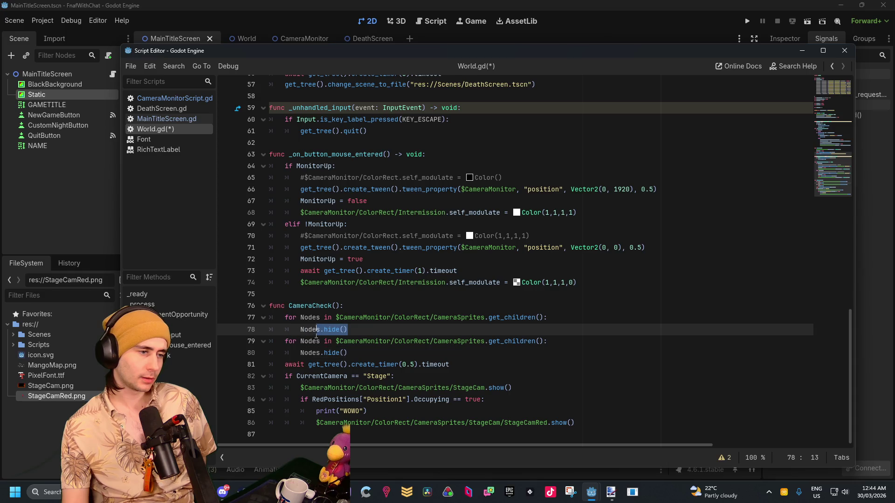
pyautogui.moveTo(347, 329); pyautogui.dragTo(325, 333)
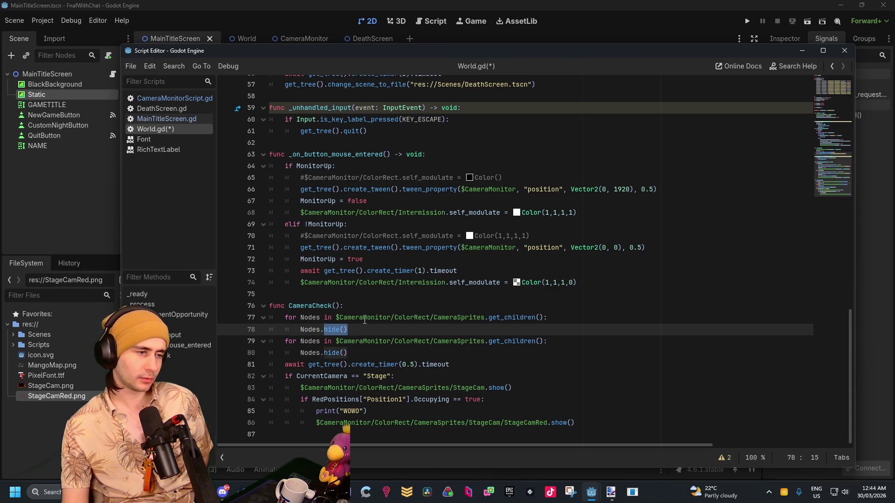
pyautogui.click(387, 327)
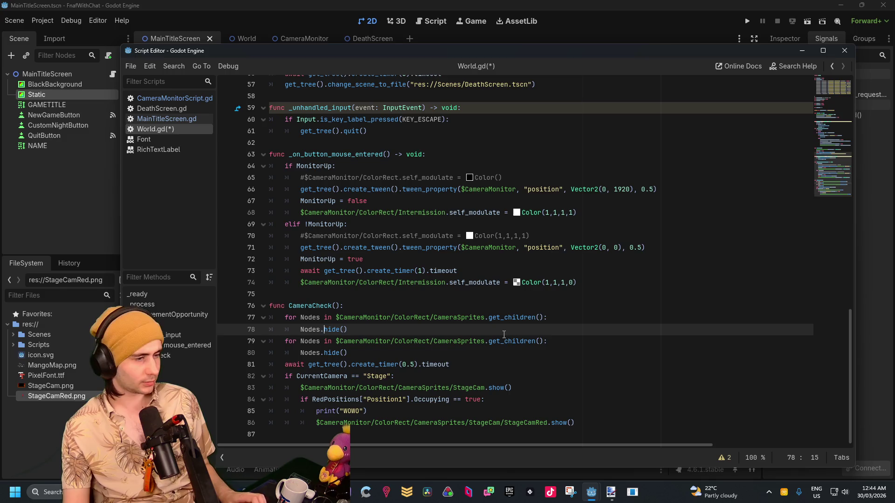
pyautogui.write('get')
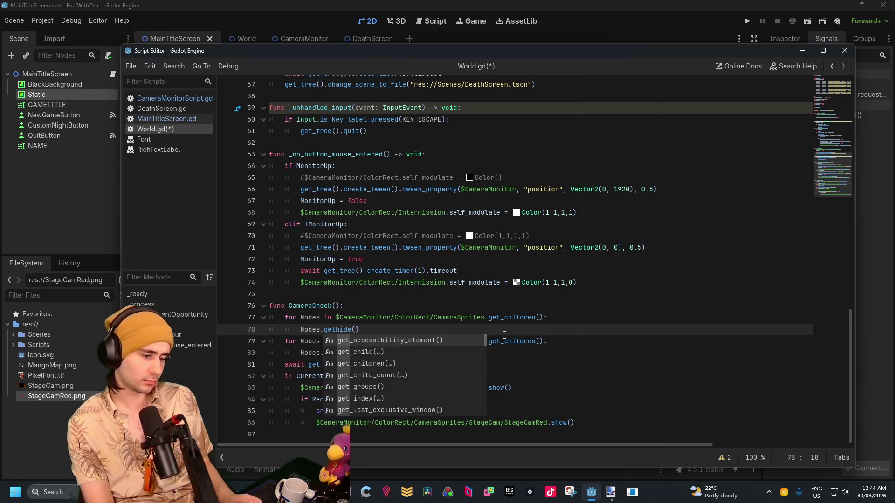
pyautogui.write('_childre')
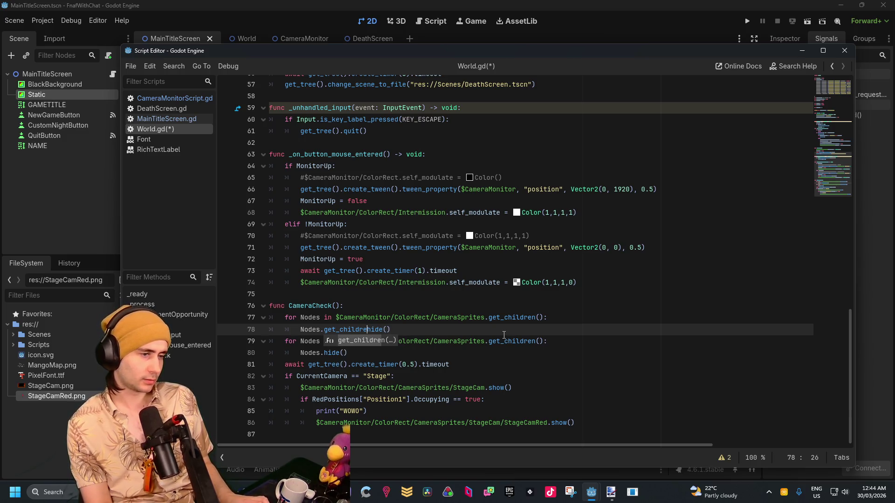
pyautogui.write('n')
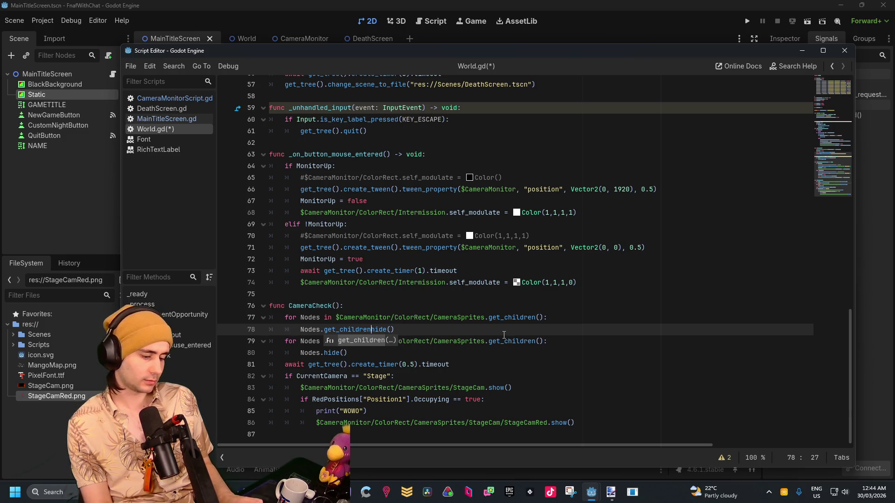
pyautogui.write('.')
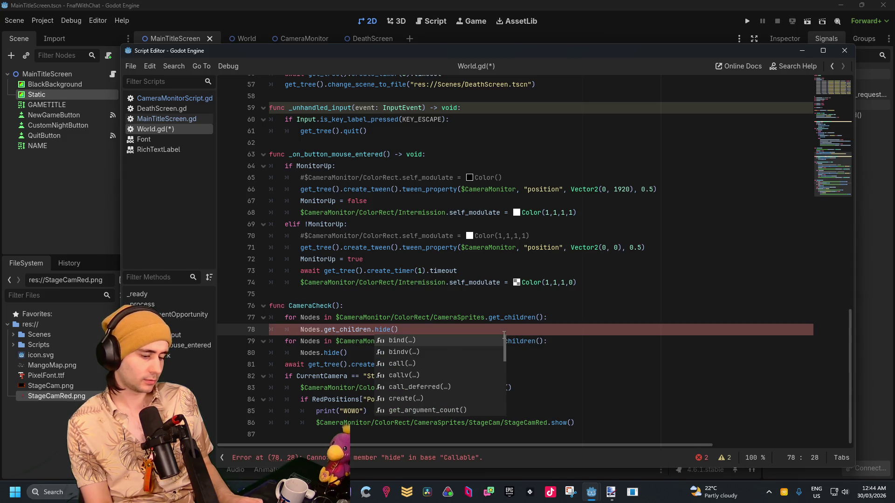
pyautogui.press('Left')
pyautogui.write('(')
pyautogui.press('Right')
pyautogui.press('Right')
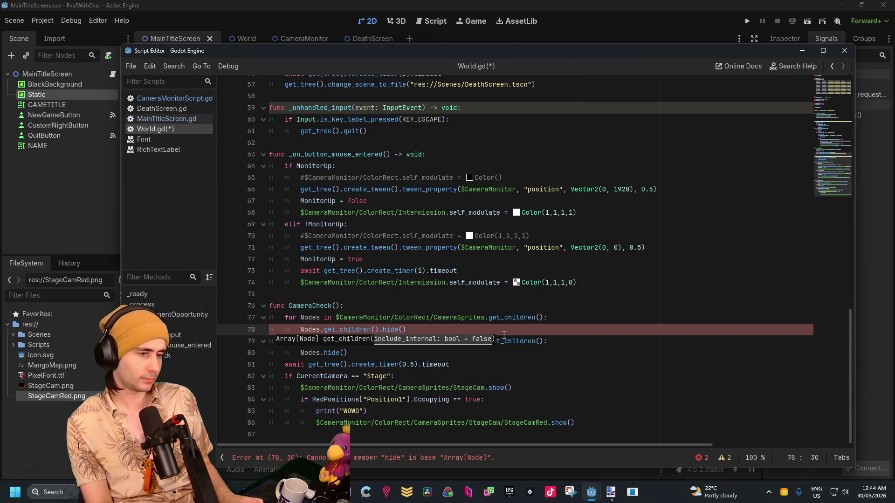
pyautogui.press('Left')
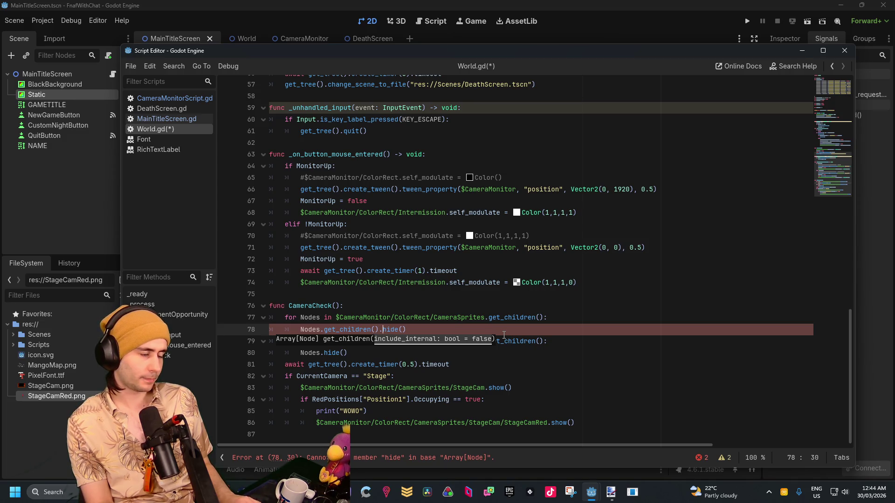
pyautogui.press('Left')
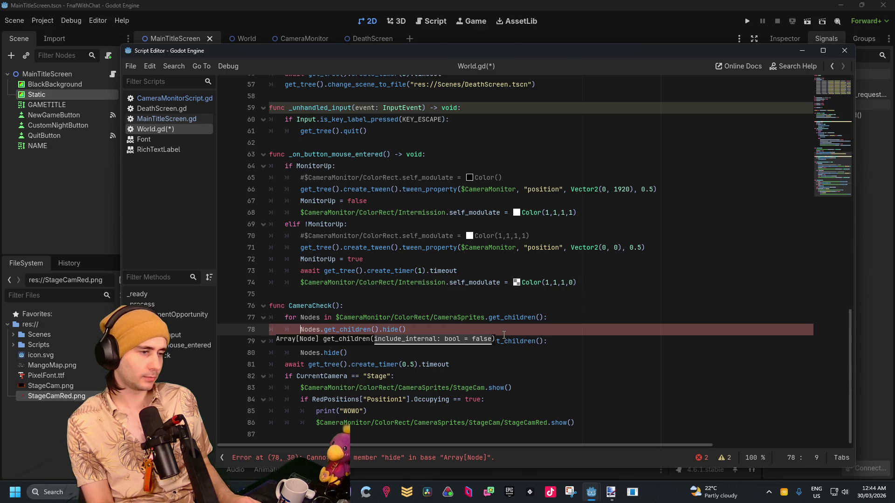
# Turn line 78 into the loop header 'for NodesChild in Nodes.get_children():'.
pyautogui.press('Home')
pyautogui.write('for')
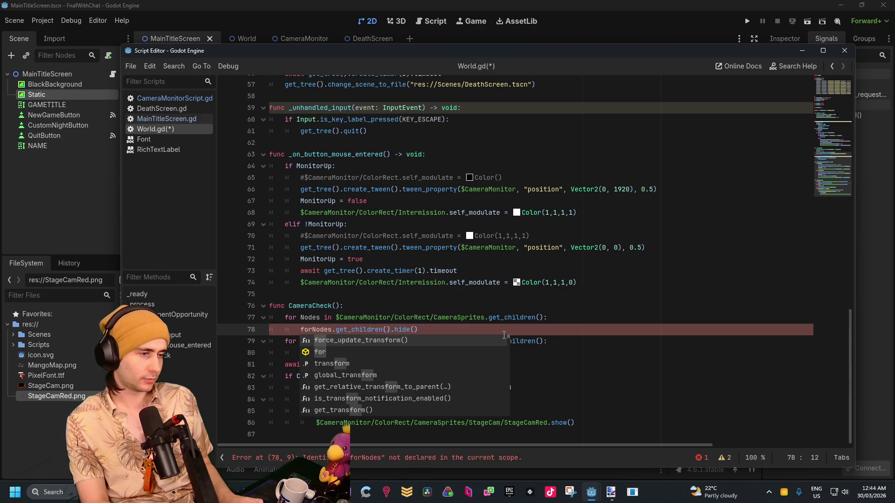
pyautogui.press('Right')
pyautogui.press('Right')
pyautogui.press('Right')
pyautogui.press('Right')
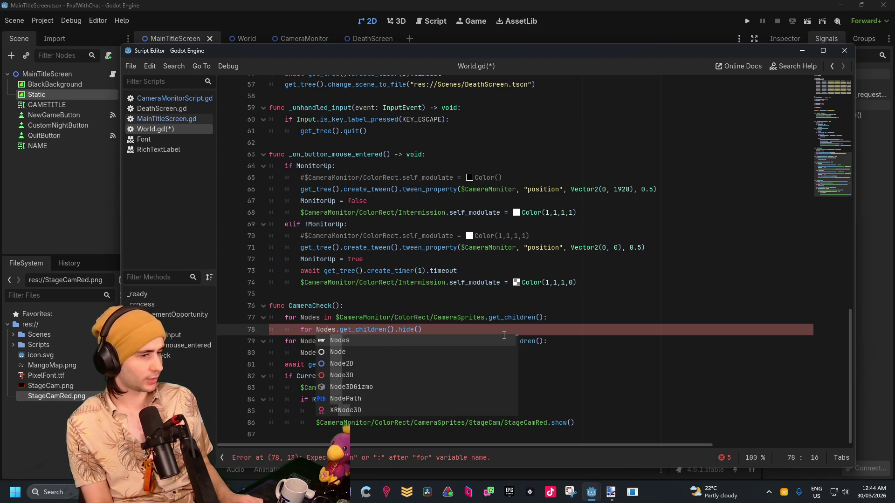
pyautogui.write('N')
pyautogui.press('BackSpace')
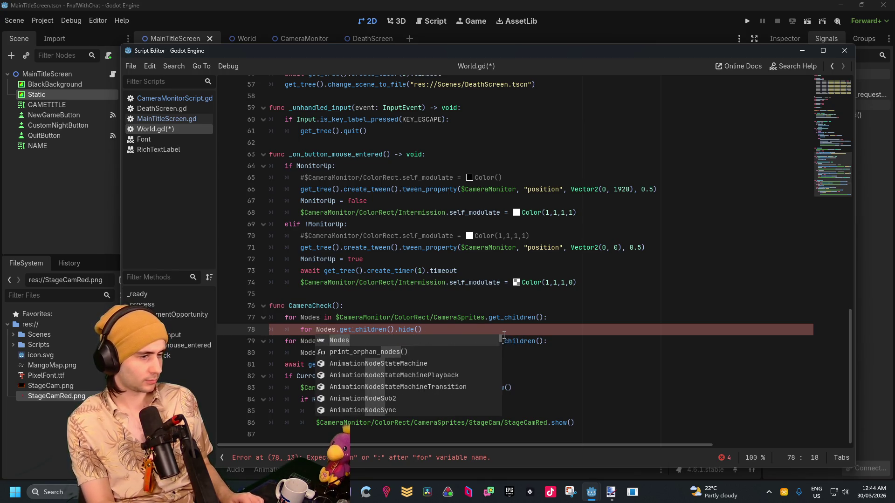
pyautogui.write('Child')
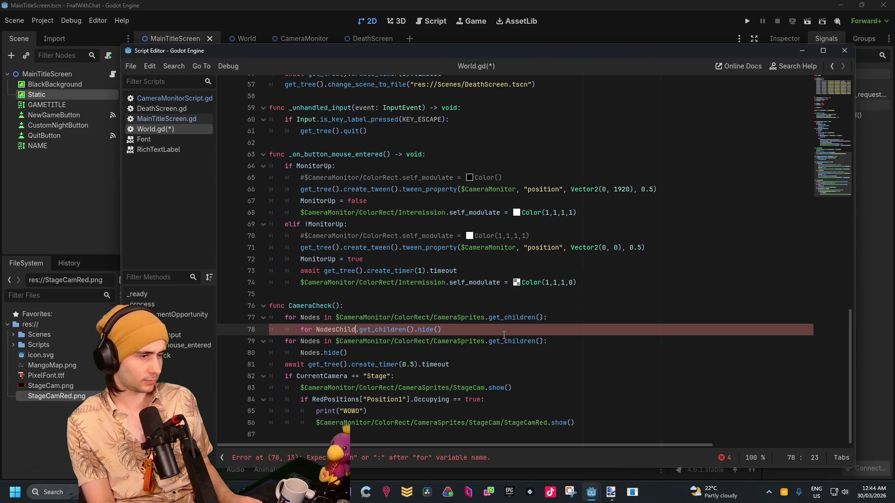
pyautogui.write(' in Nodesa')
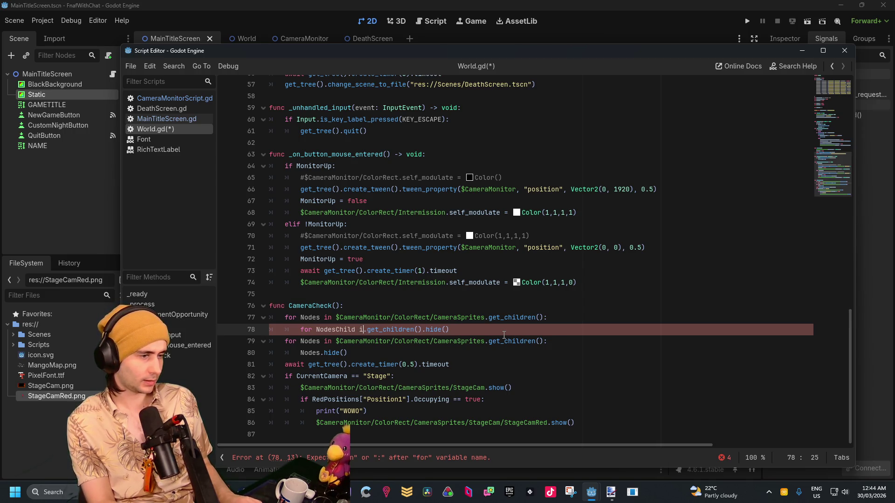
pyautogui.press('BackSpace')
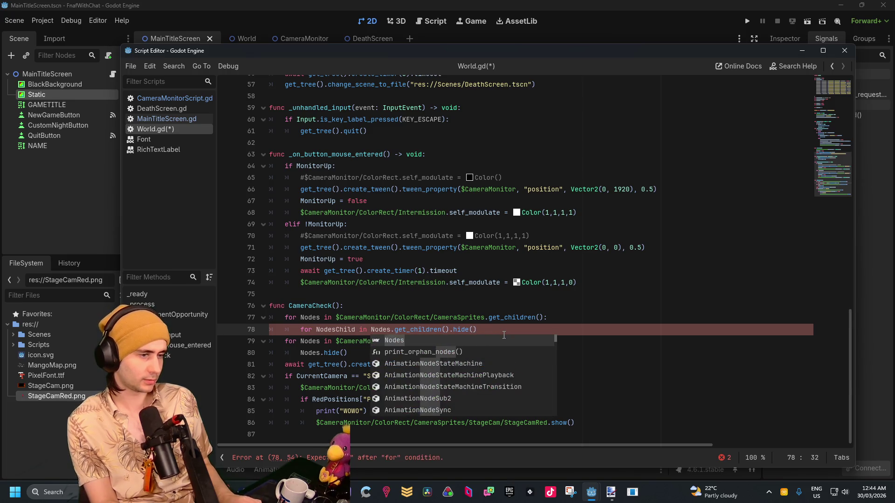
pyautogui.press('Right')
pyautogui.press('Right')
pyautogui.press('Right')
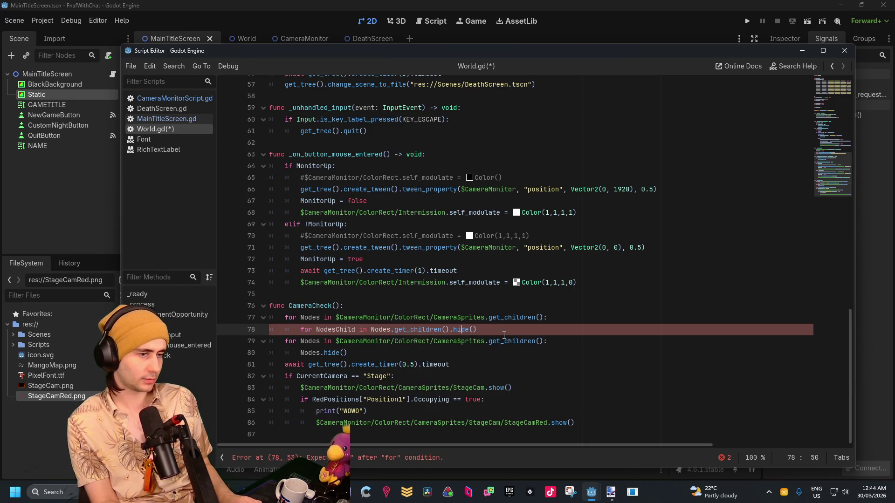
pyautogui.press('BackSpace')
pyautogui.press('BackSpace')
pyautogui.press('BackSpace')
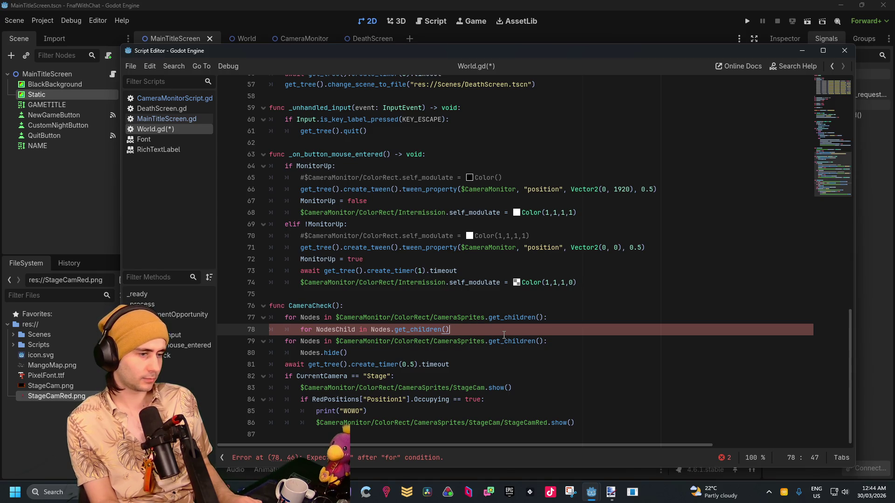
pyautogui.write(':')
# Add NodesChild.hide() in the inner loop and Nodes.hide() after it, then launch a test run.
pyautogui.press('Return')
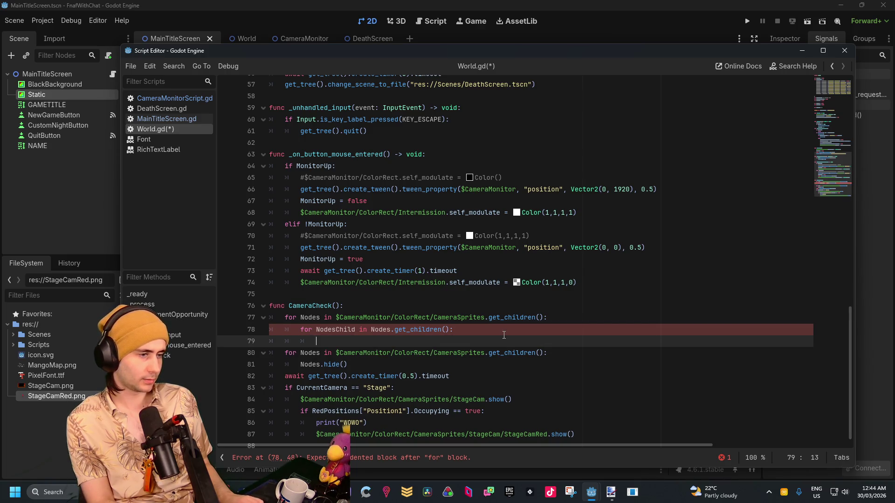
pyautogui.write('Nodes')
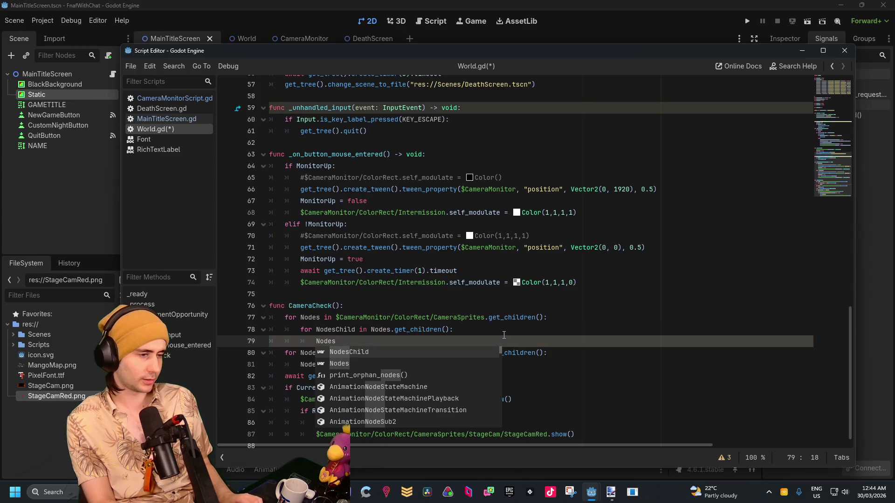
pyautogui.press('Return')
pyautogui.write('hild.hide(')
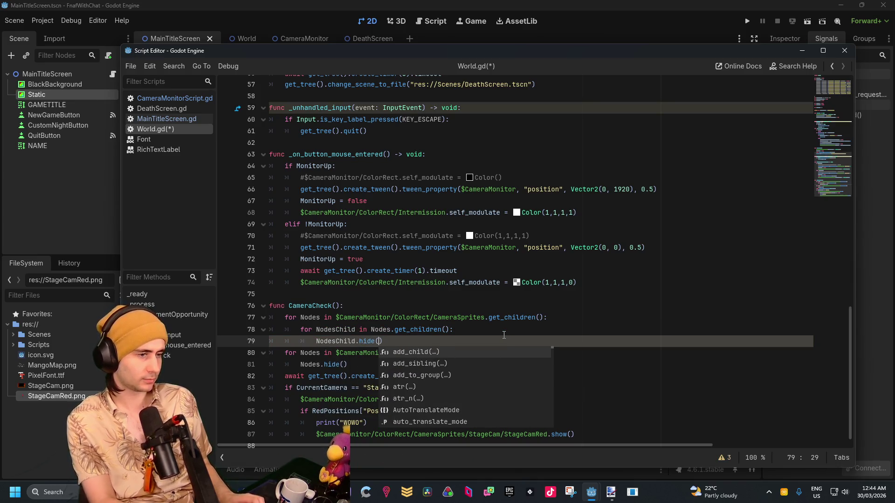
pyautogui.press('Return')
pyautogui.press('Right')
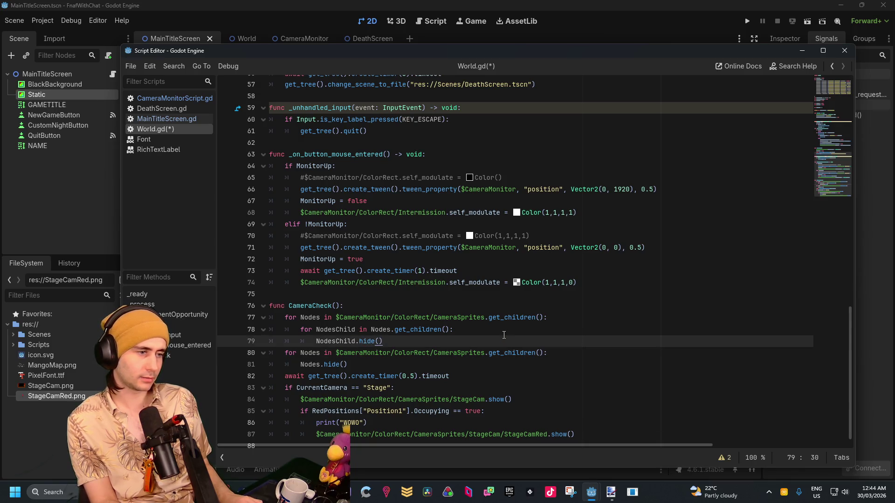
pyautogui.press('Return')
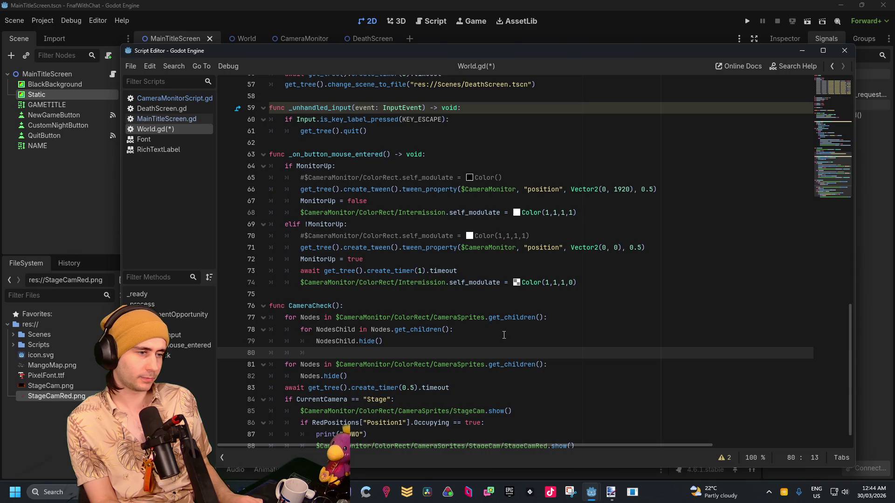
pyautogui.press('BackSpace')
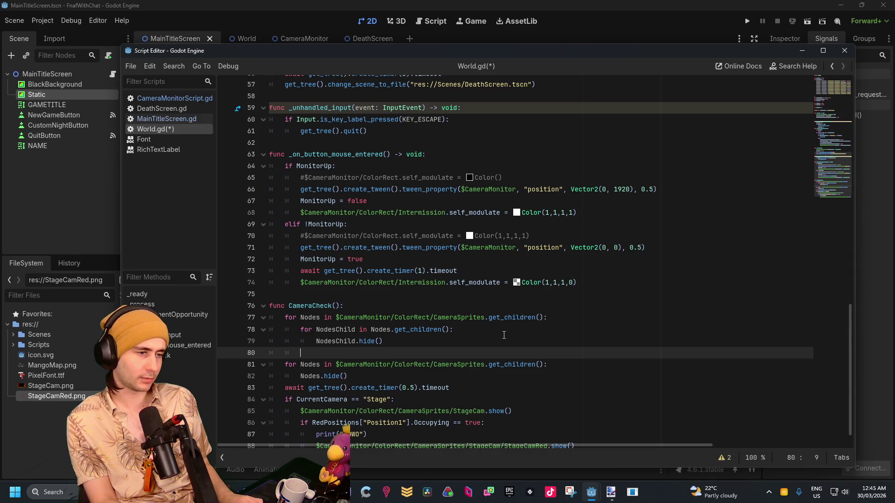
pyautogui.write('Nodes.')
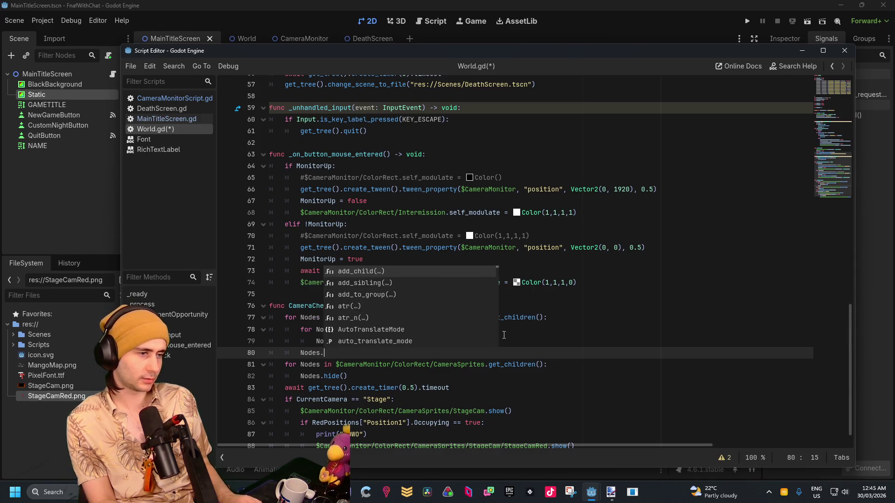
pyautogui.write('hide(')
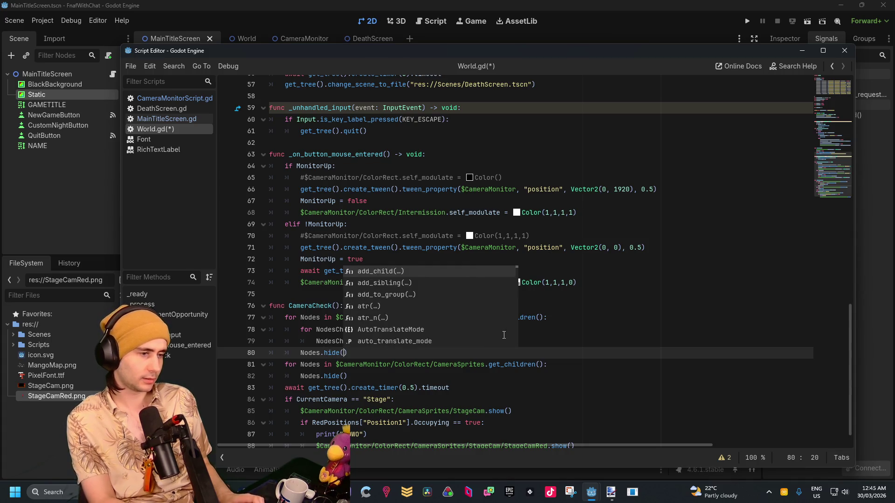
pyautogui.press('Return')
pyautogui.click(533, 387)
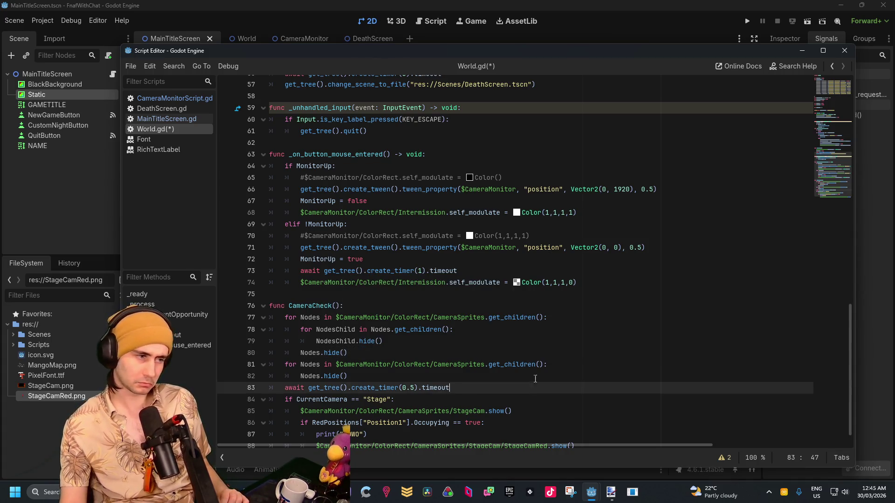
pyautogui.click(803, 22)
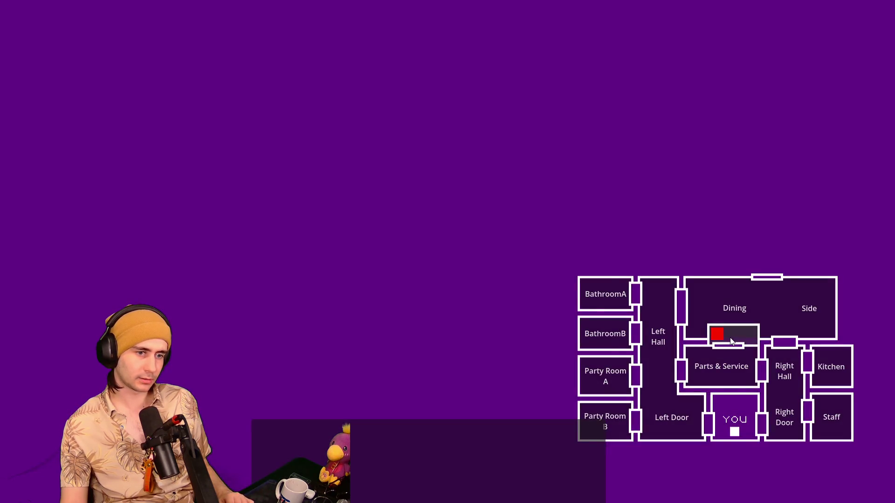
# Start the game, check the cameras showing Red on the stage feed, then close the game window.
pyautogui.click(730, 337)
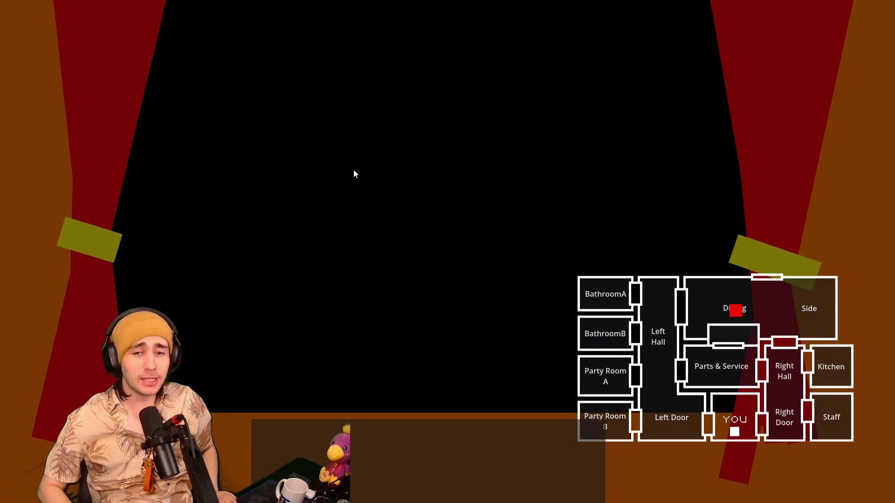
pyautogui.hotkey('alt', 'F4')
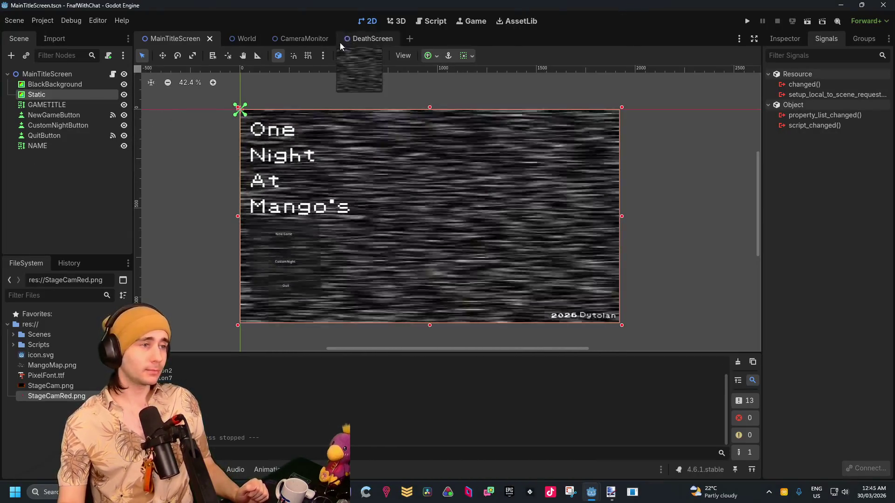
# In the CameraMonitor scene, set the ColorRect's colour to black (000000).
pyautogui.click(295, 41)
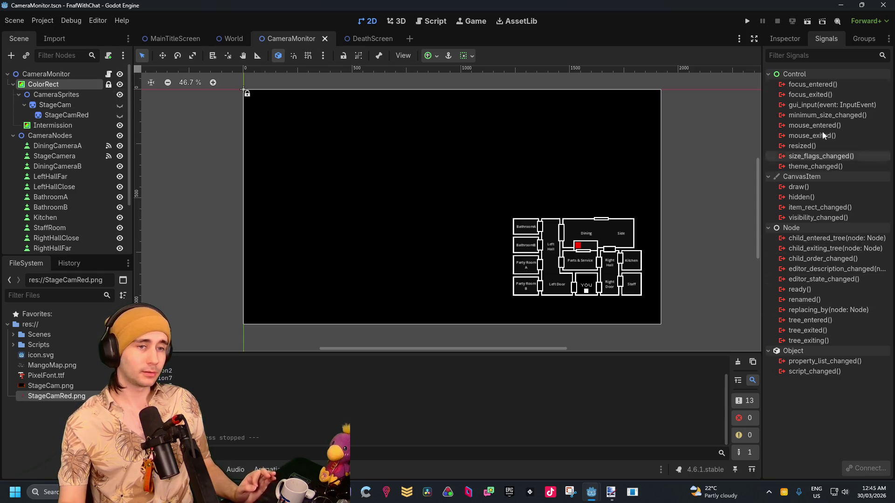
pyautogui.click(783, 38)
pyautogui.click(853, 120)
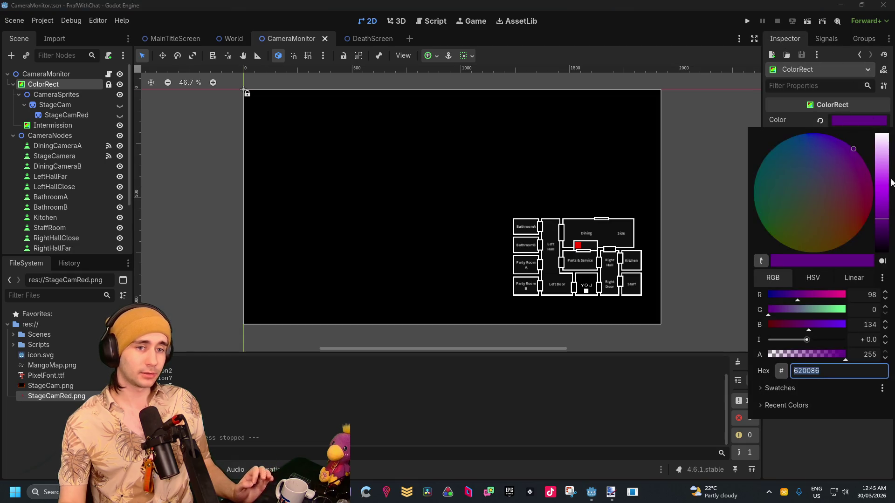
pyautogui.write('000000')
pyautogui.press('Return')
pyautogui.click(866, 459)
# Make the Static overlay visible and run the game to test it.
pyautogui.scroll(-3, 97, 194)
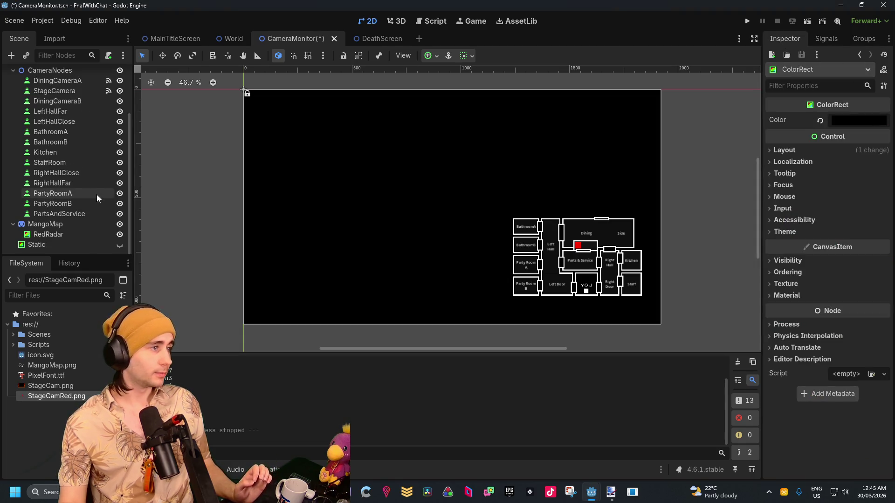
pyautogui.click(120, 245)
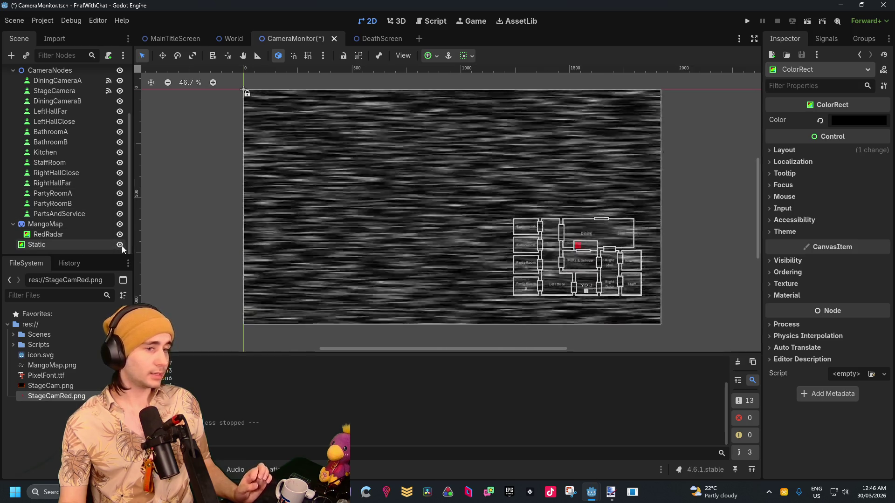
pyautogui.click(747, 21)
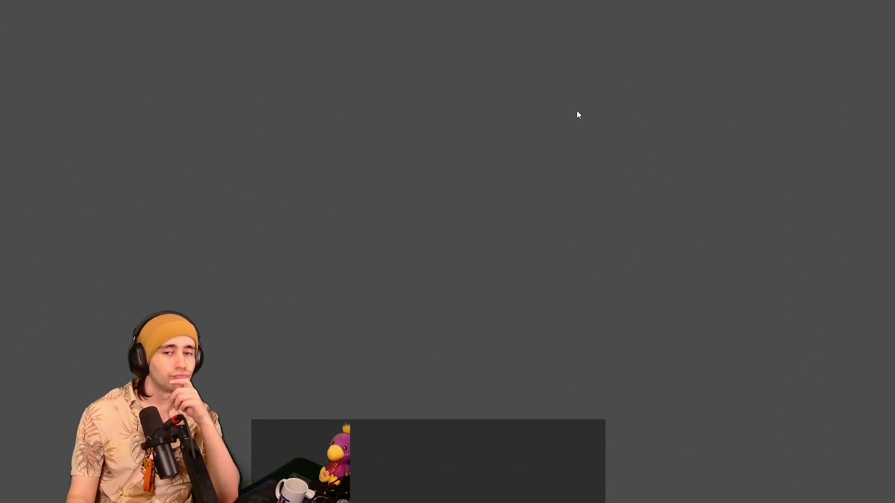
pyautogui.moveTo(457, 416)
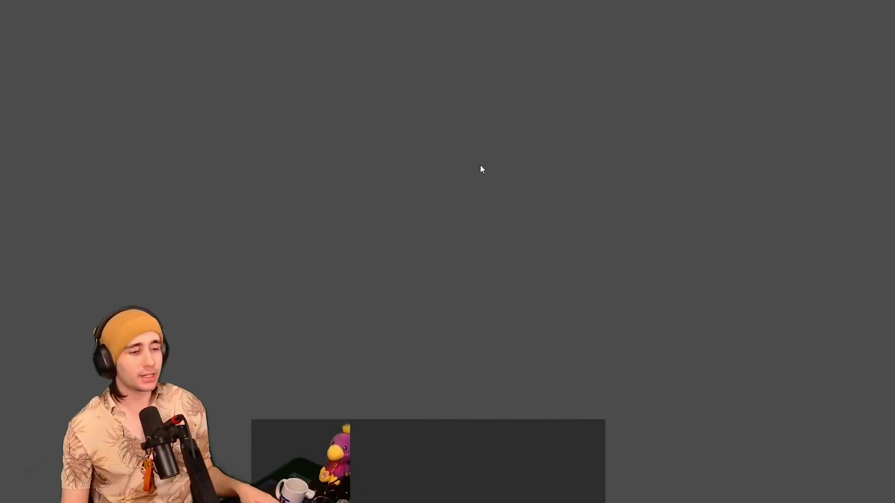
# Close the running game and drag Static up to be ColorRect's first child, above CameraSprites.
pyautogui.hotkey('alt', 'F4')
pyautogui.moveTo(39, 244)
pyautogui.mouseDown()
pyautogui.moveTo(37, 72)
pyautogui.moveTo(32, 110)
pyautogui.moveTo(21, 74)
pyautogui.moveTo(30, 94)
pyautogui.mouseUp()
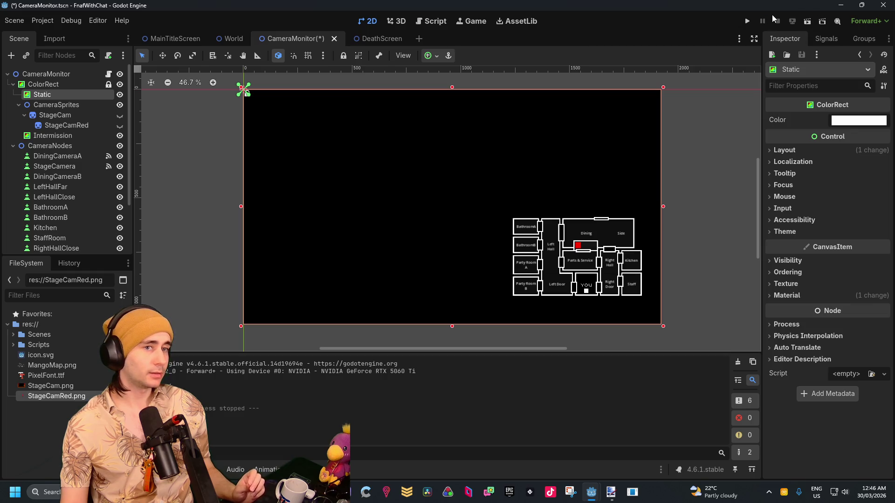
pyautogui.click(807, 23)
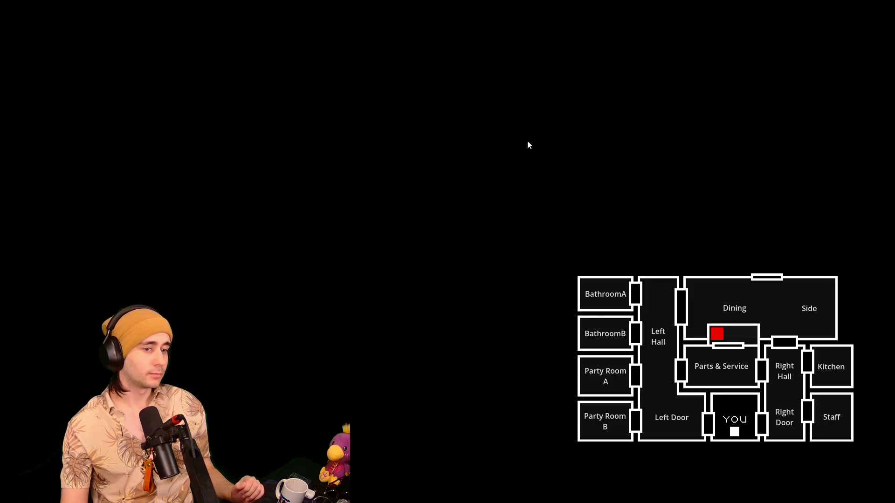
pyautogui.hotkey('alt', 'F4')
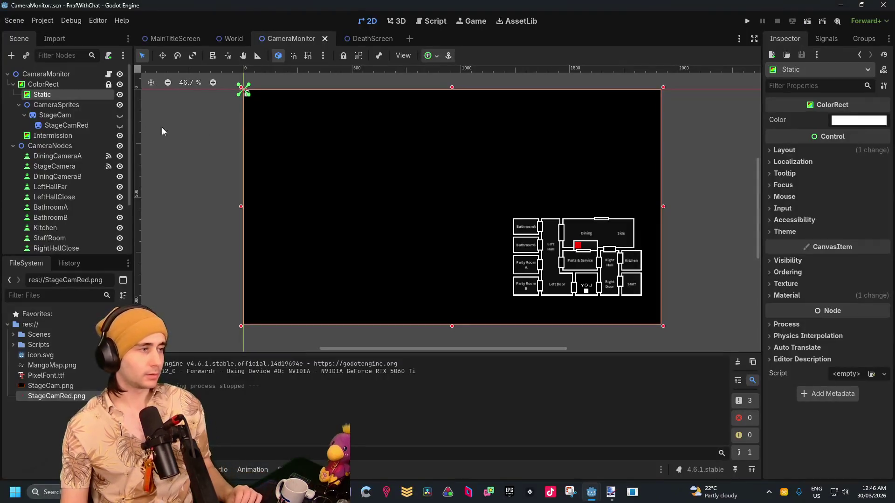
pyautogui.click(73, 135)
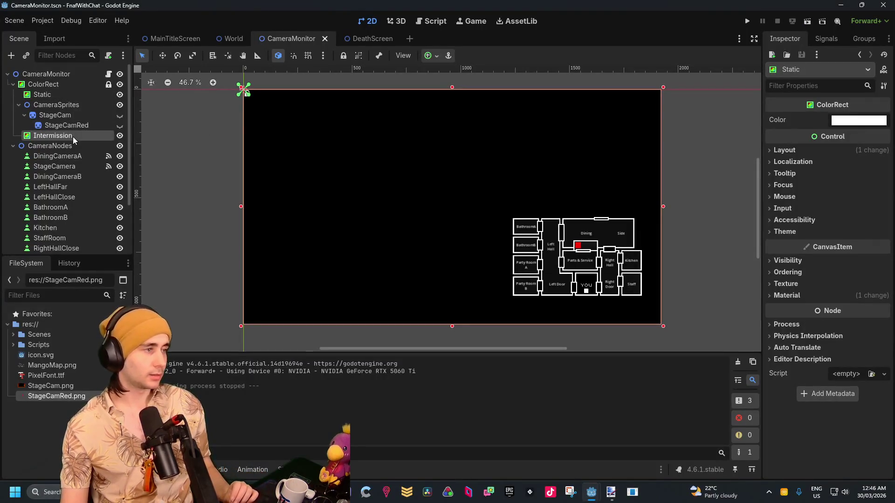
pyautogui.click(746, 21)
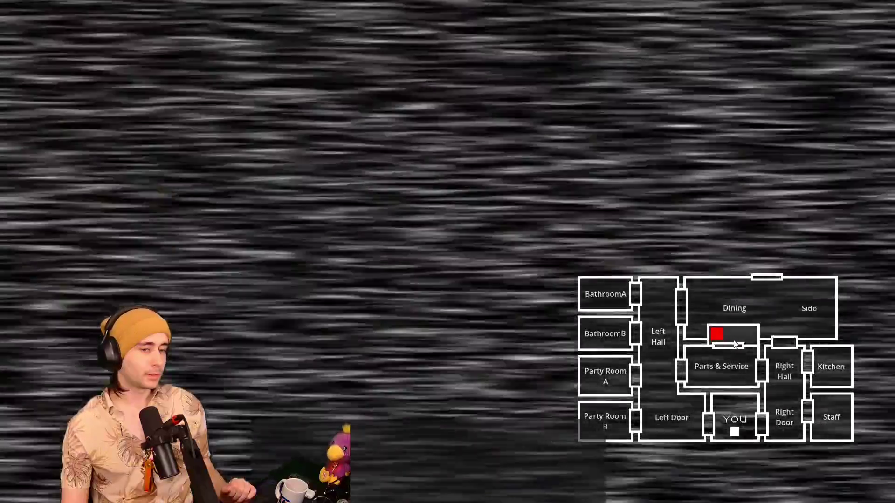
pyautogui.click(738, 338)
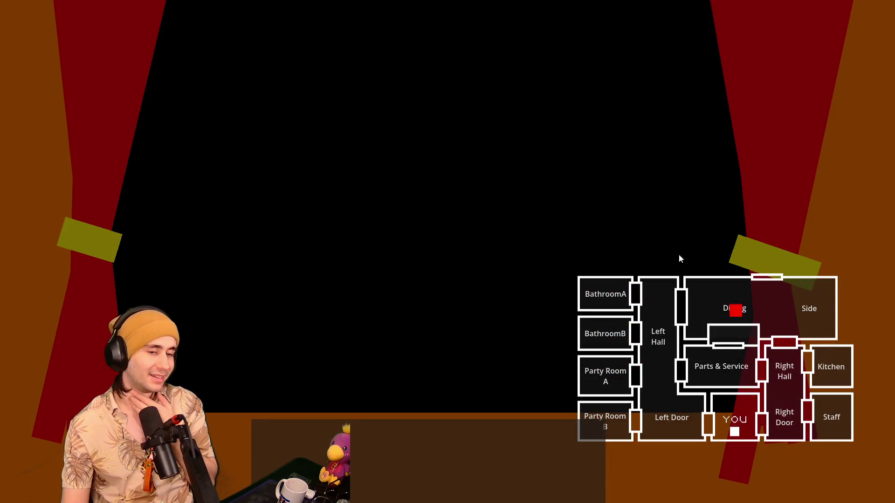
pyautogui.hotkey('alt', 'F4')
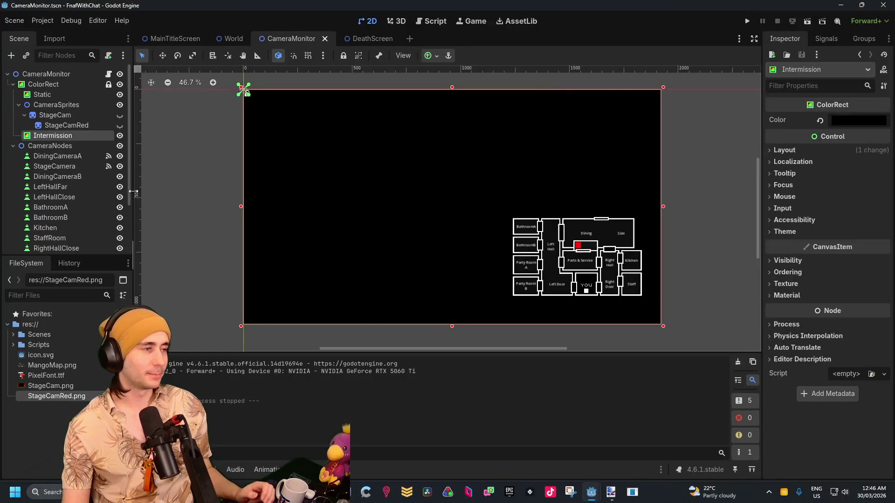
pyautogui.moveTo(24, 99); pyautogui.dragTo(28, 135)
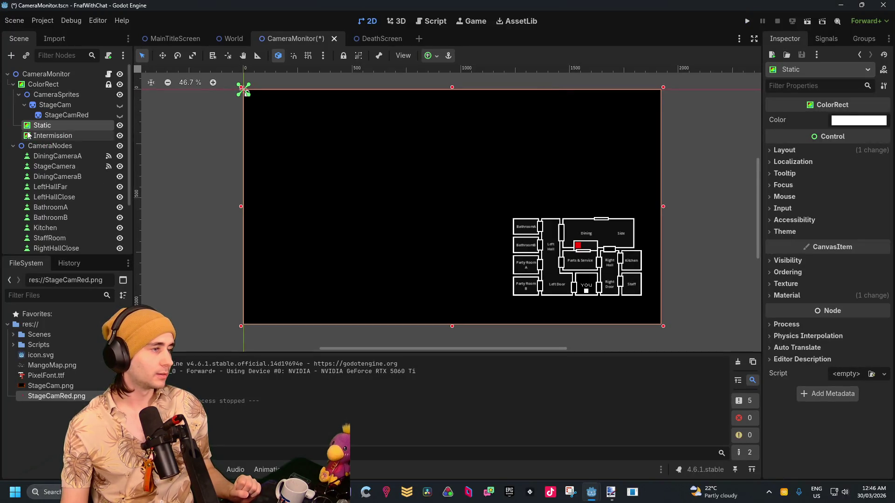
pyautogui.click(71, 138)
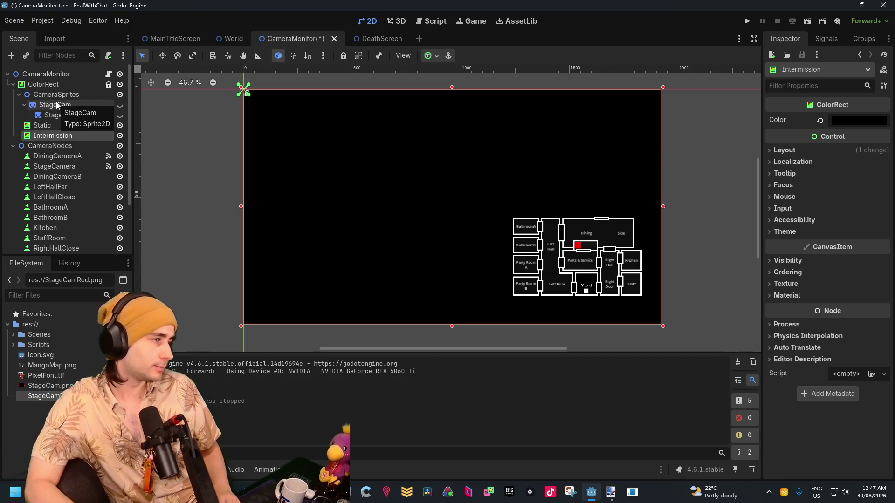
pyautogui.rightClick(100, 138)
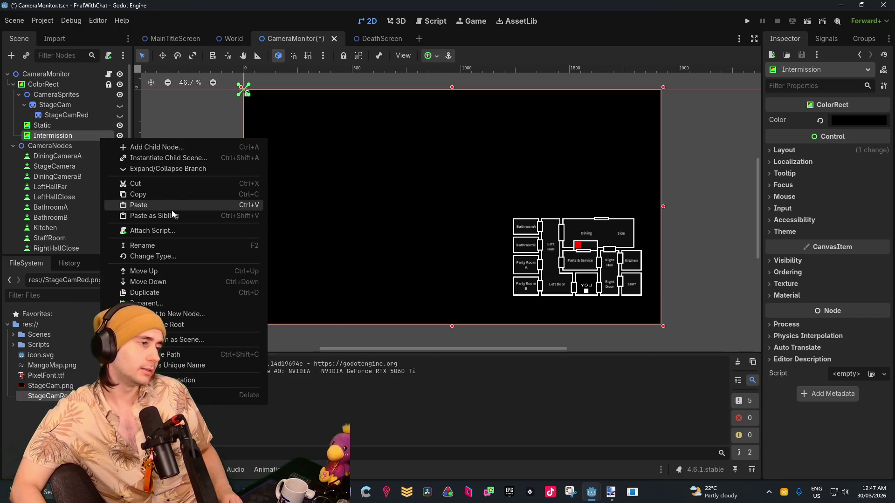
pyautogui.click(76, 141)
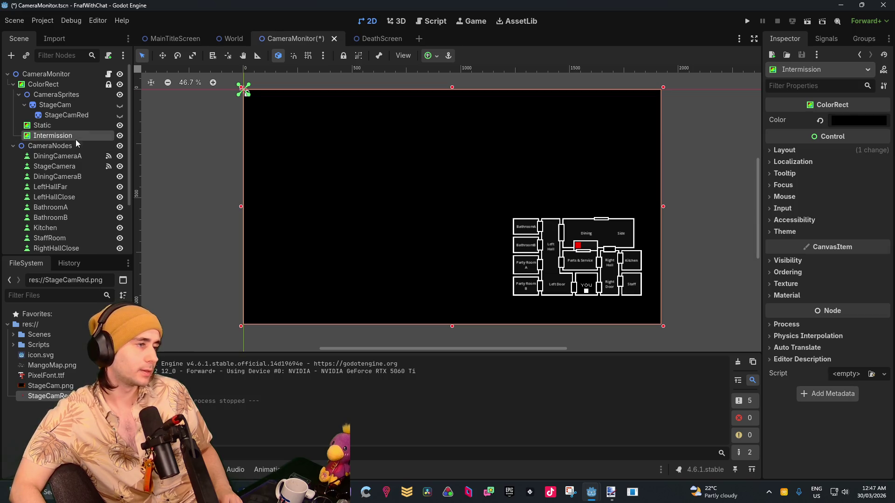
pyautogui.click(52, 87)
pyautogui.scroll(-3, 49, 104)
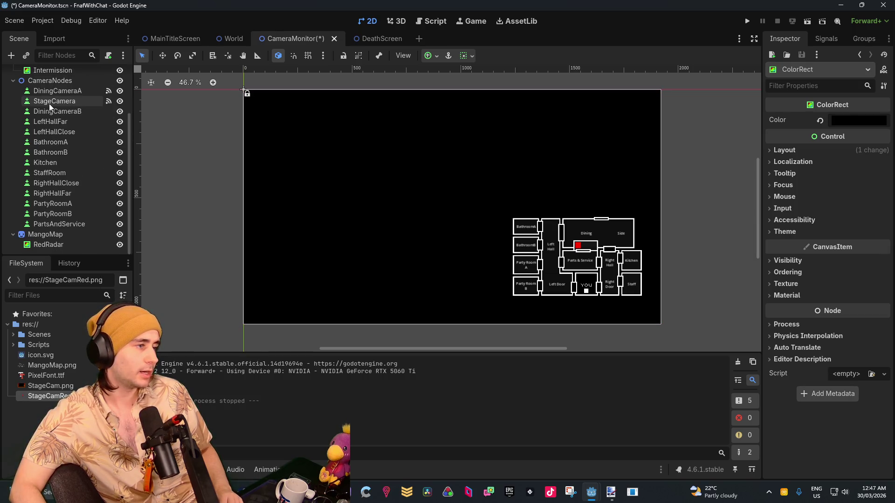
pyautogui.click(44, 244)
pyautogui.scroll(3, 46, 233)
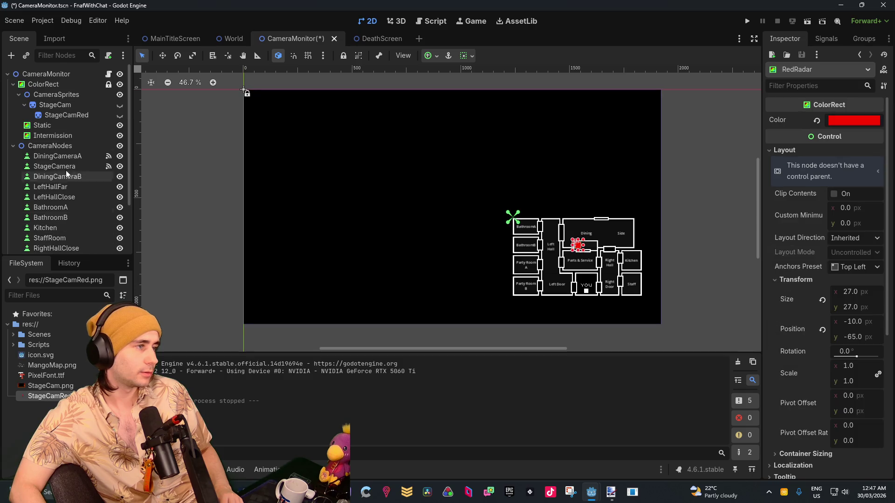
pyautogui.scroll(-3, 51, 144)
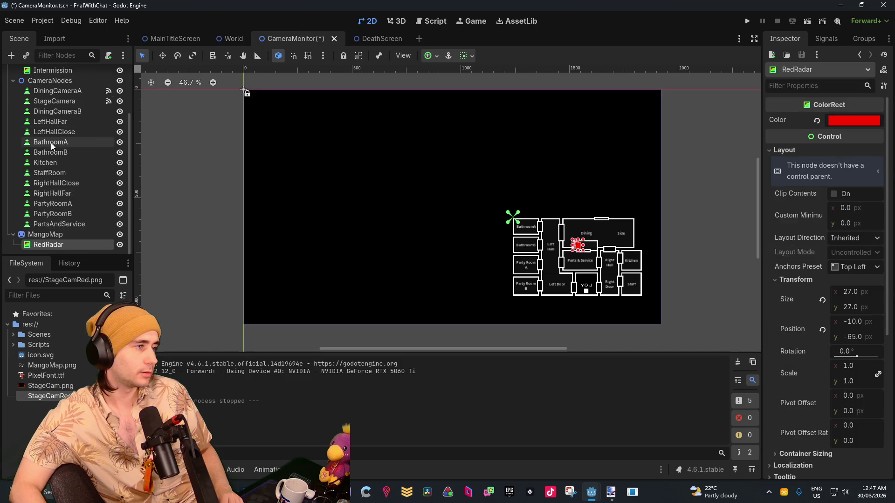
# Add a ColorRect child after RedRadar, rename it ScreenOff, and save the CameraMonitor scene.
pyautogui.rightClick(35, 251)
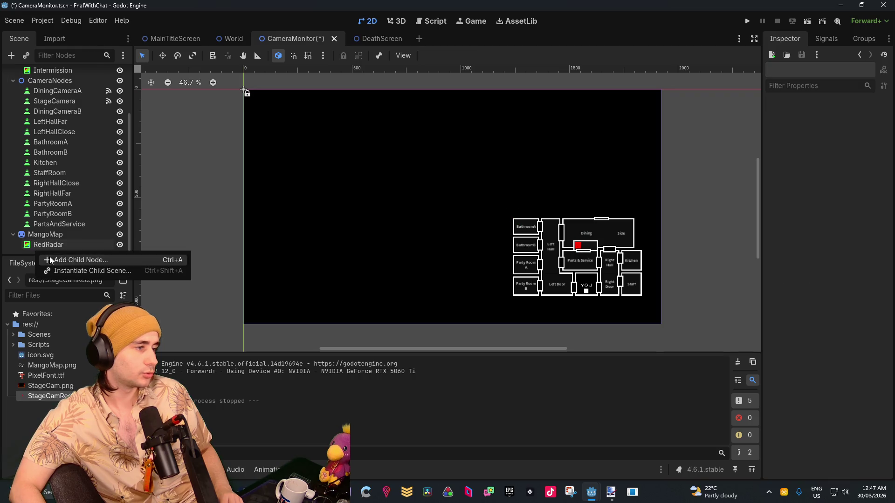
pyautogui.click(50, 260)
pyautogui.click(365, 403)
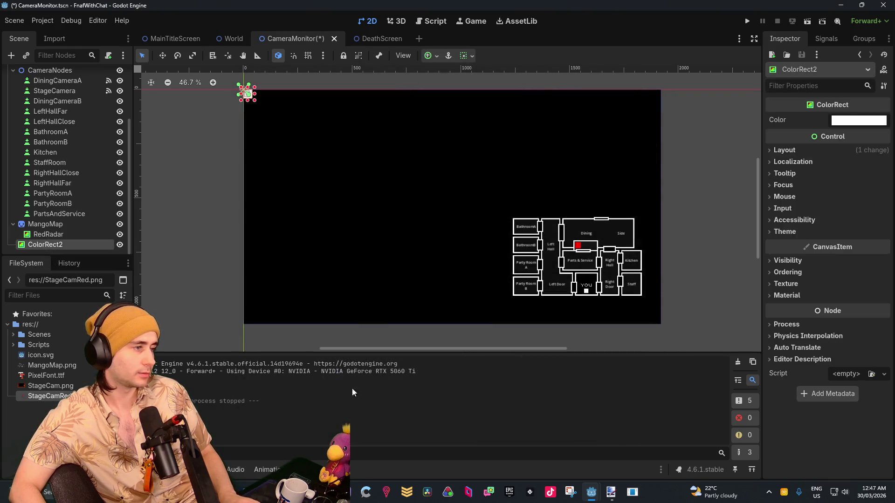
pyautogui.scroll(3, 66, 224)
pyautogui.scroll(-5, 60, 210)
pyautogui.doubleClick(56, 244)
pyautogui.write('Screenm')
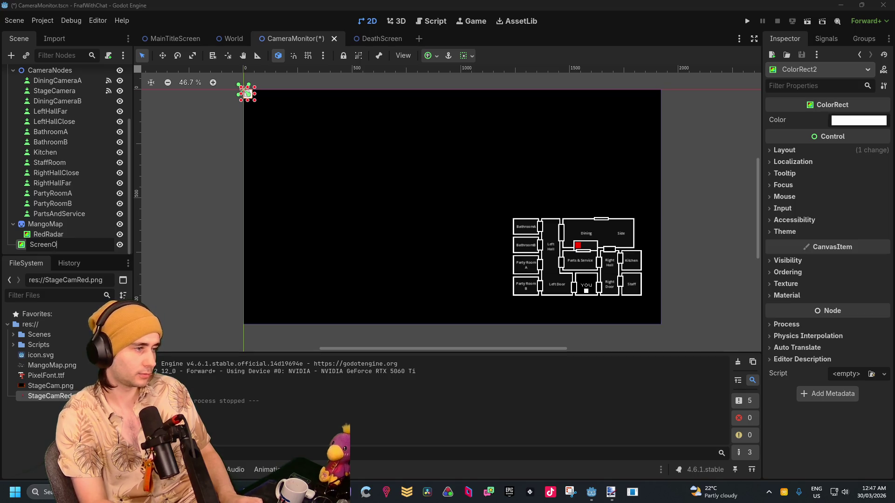
pyautogui.write('ff')
pyautogui.press('Return')
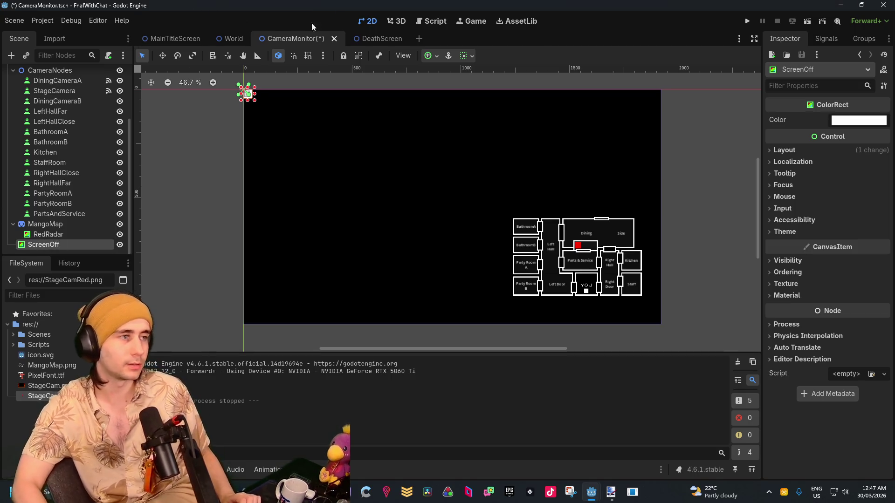
pyautogui.hotkey('ctrl', 's')
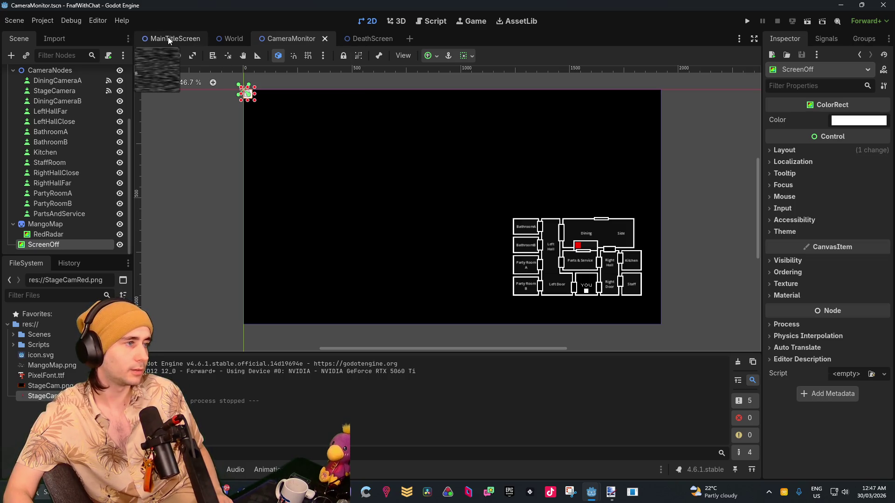
# Replace Intermission with ScreenOff in line 68's node path in World.gd.
pyautogui.moveTo(594, 497)
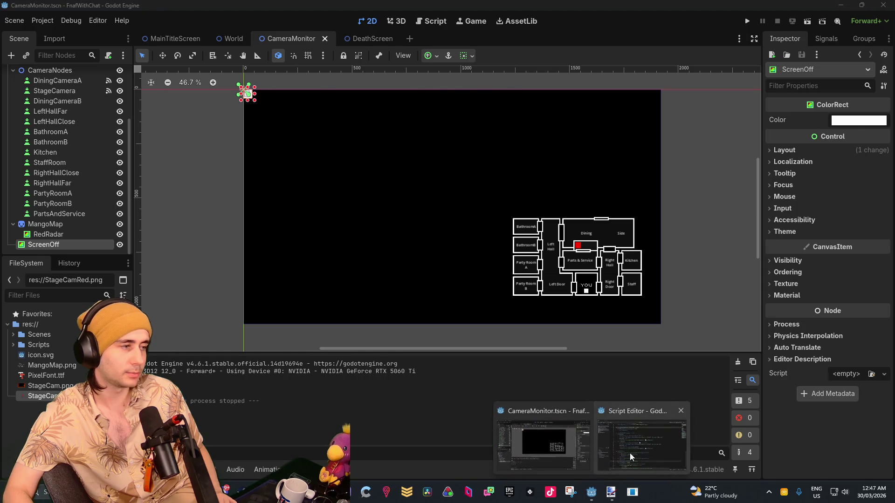
pyautogui.click(639, 449)
pyautogui.scroll(-1, 476, 314)
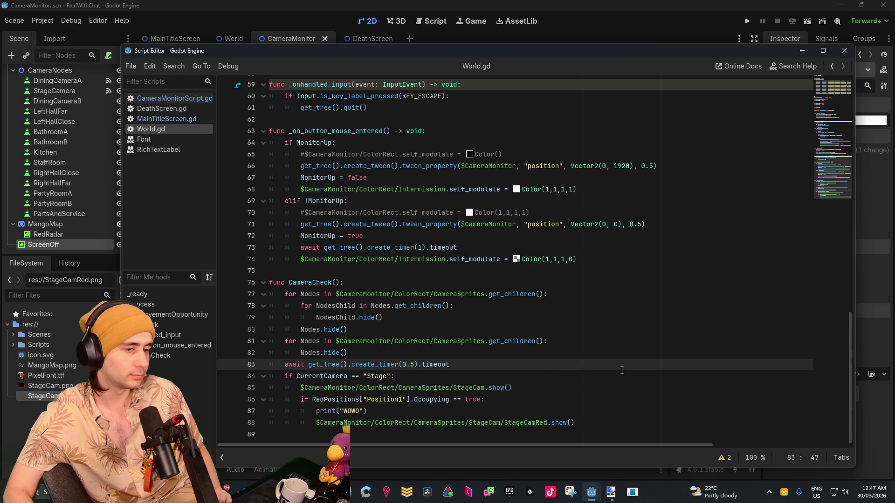
pyautogui.scroll(3, 523, 365)
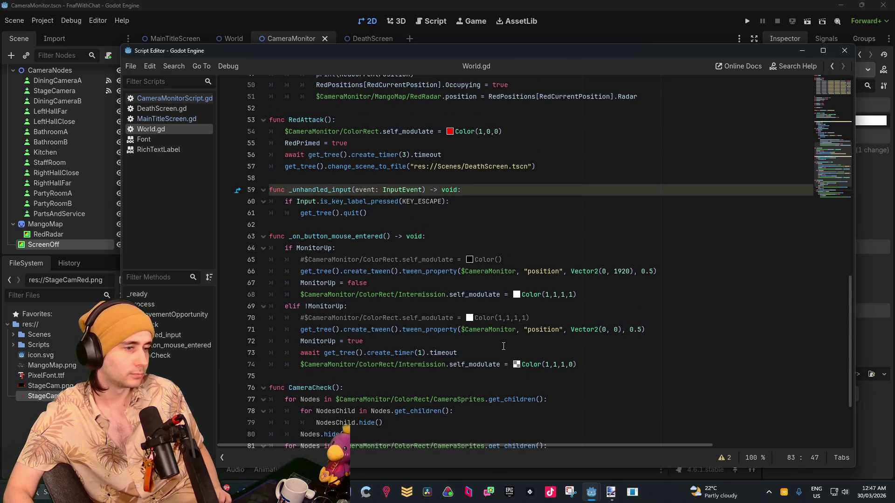
pyautogui.click(447, 296)
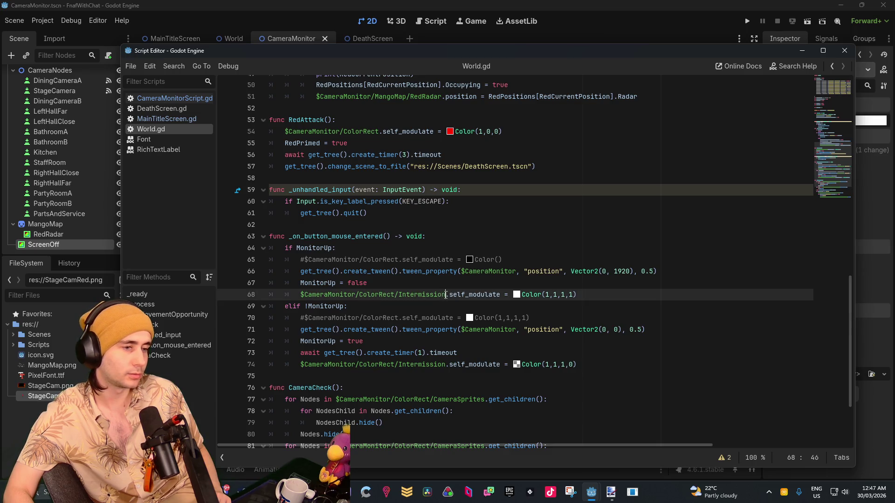
pyautogui.moveTo(446, 295); pyautogui.dragTo(398, 295)
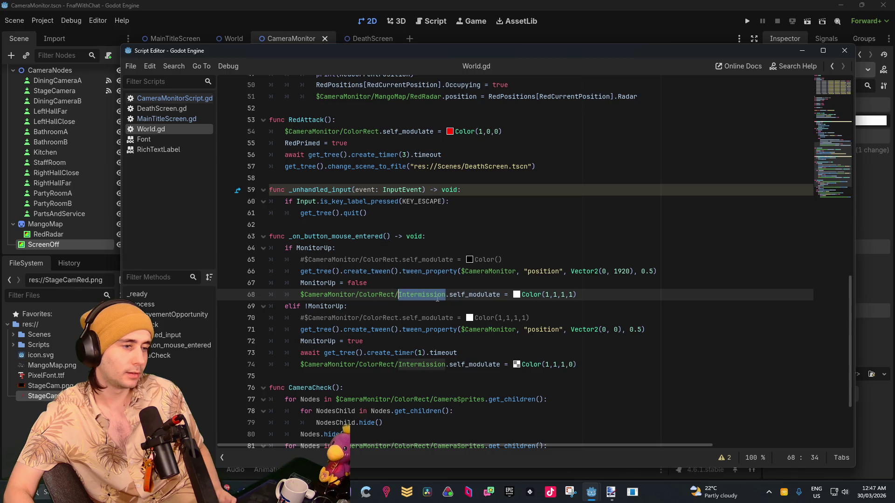
pyautogui.press('BackSpace')
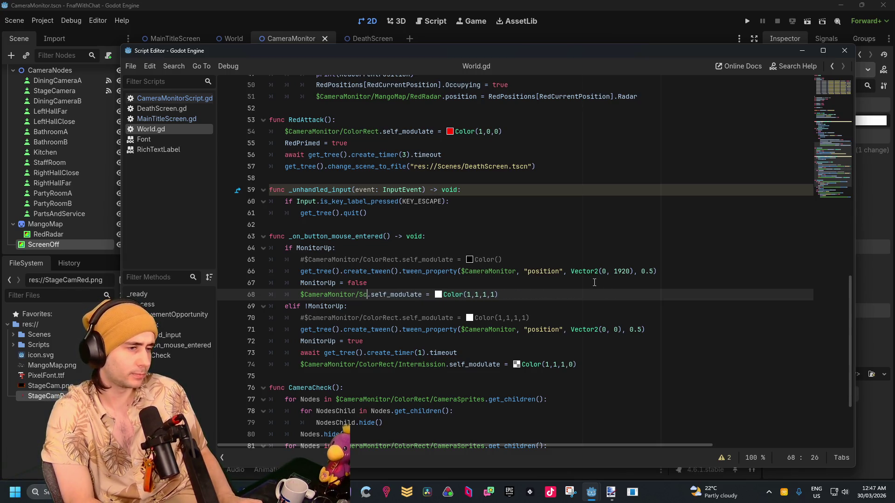
pyautogui.write('reenOff')
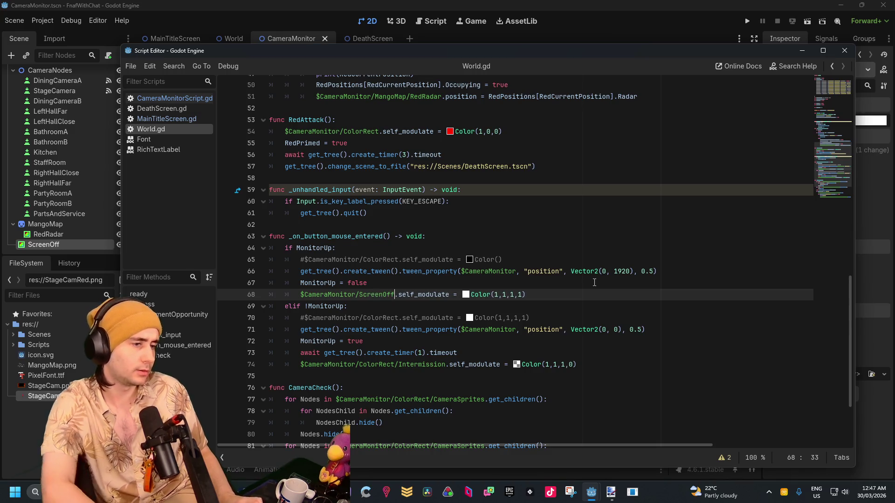
# Replace line 74's old node path with ScreenOff.
pyautogui.click(372, 364)
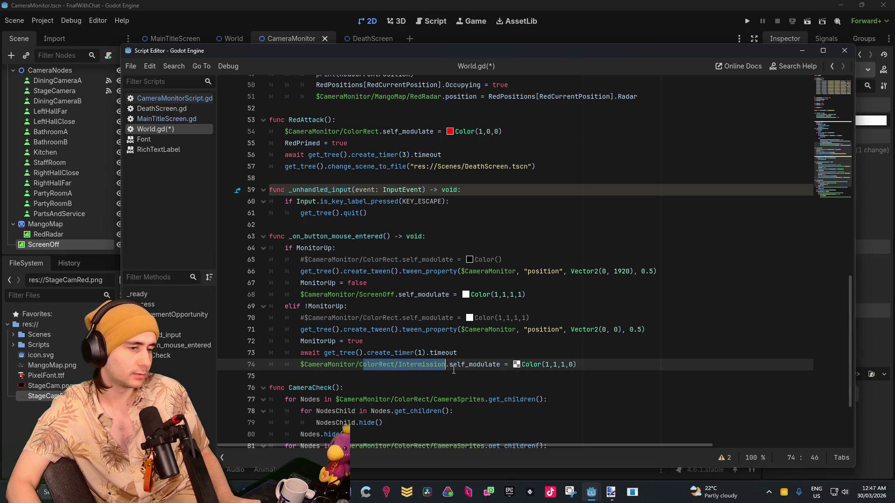
pyautogui.write('Sc')
pyautogui.write('reenOff')
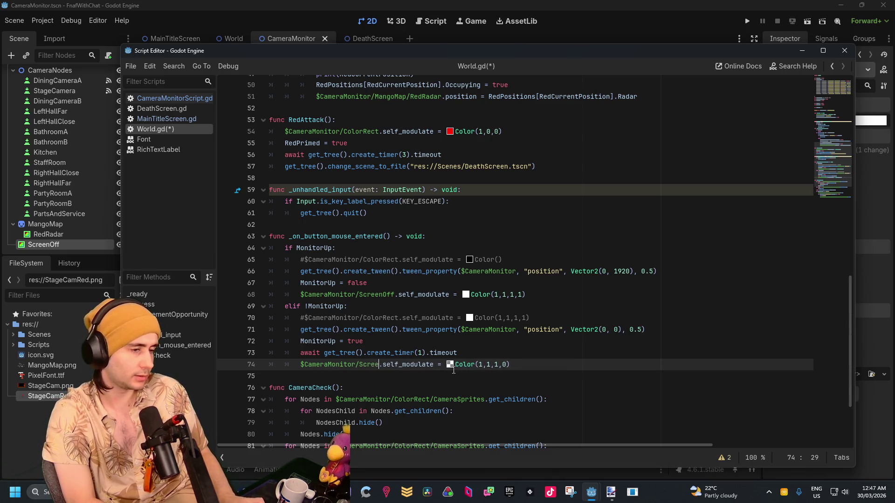
pyautogui.click(501, 306)
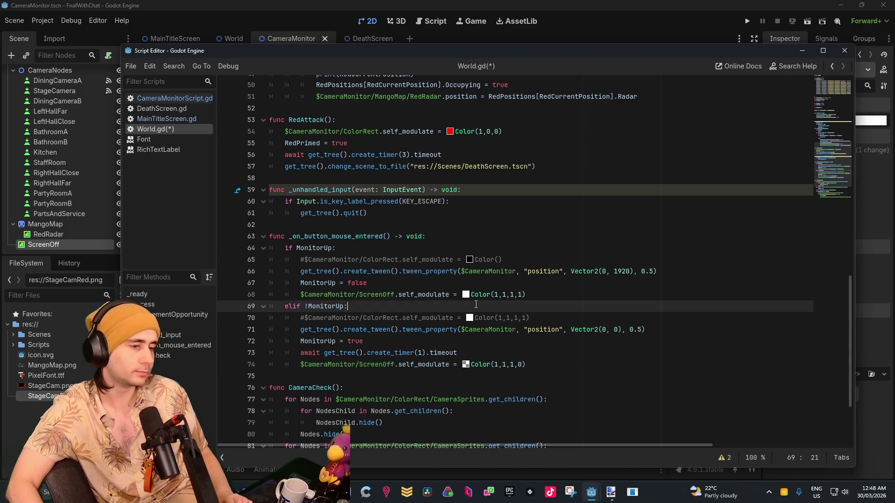
pyautogui.scroll(3, 501, 284)
pyautogui.scroll(-3, 501, 285)
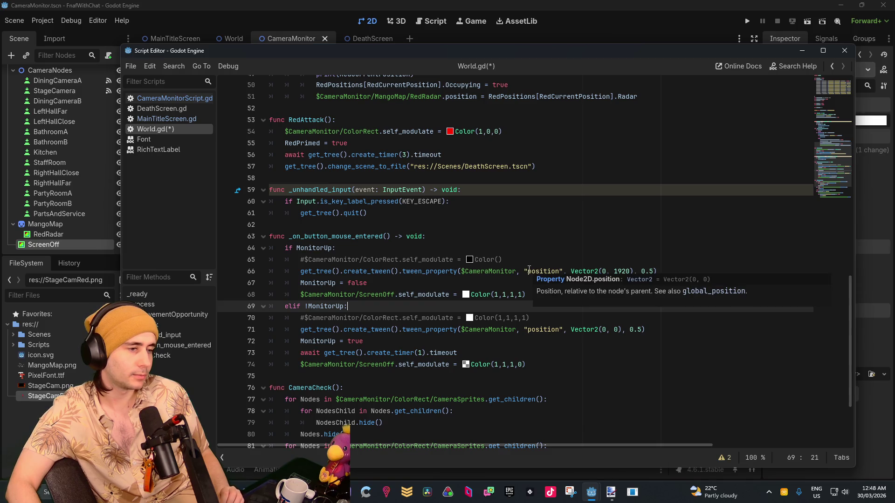
pyautogui.scroll(4, 577, 232)
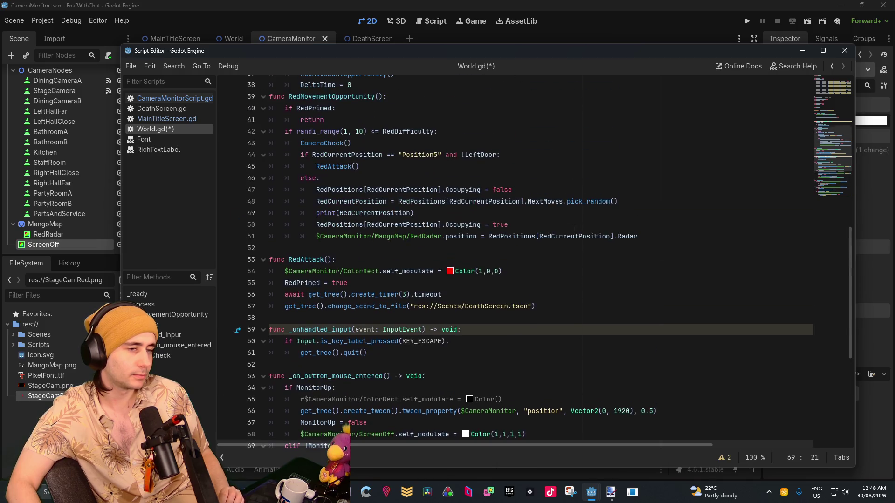
pyautogui.scroll(11, 491, 249)
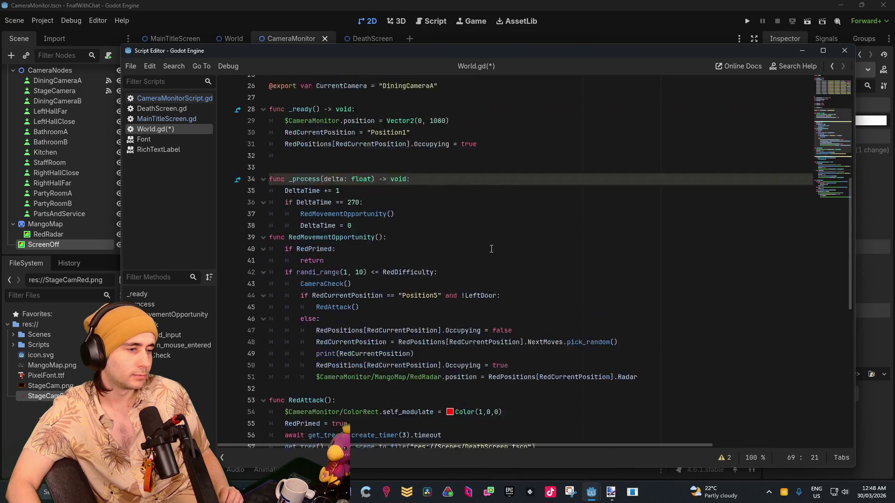
pyautogui.scroll(-13, 491, 249)
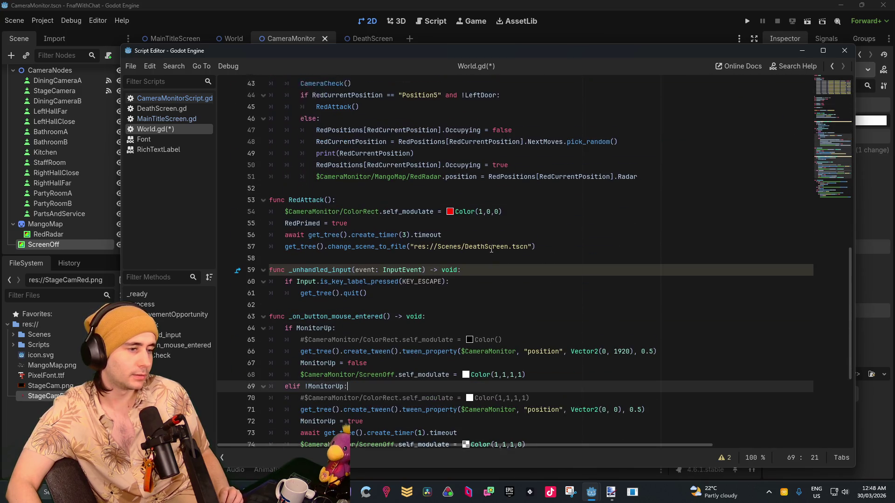
pyautogui.scroll(-2, 423, 229)
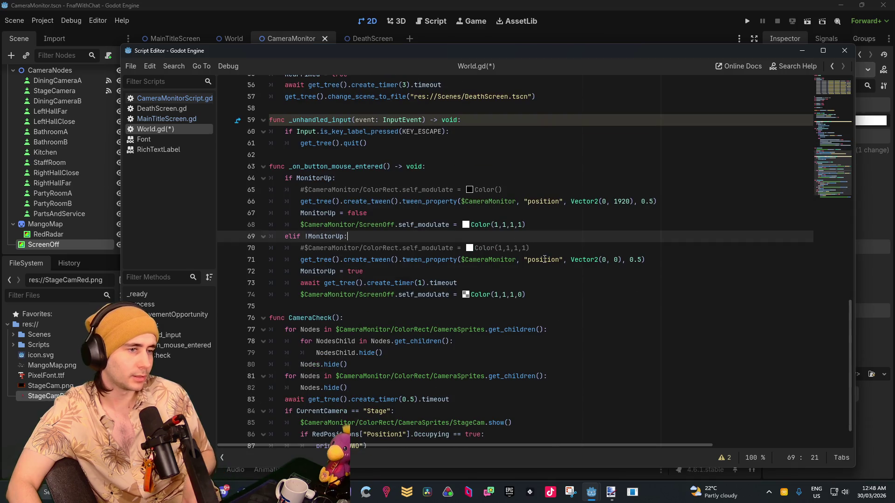
pyautogui.scroll(-3, 394, 315)
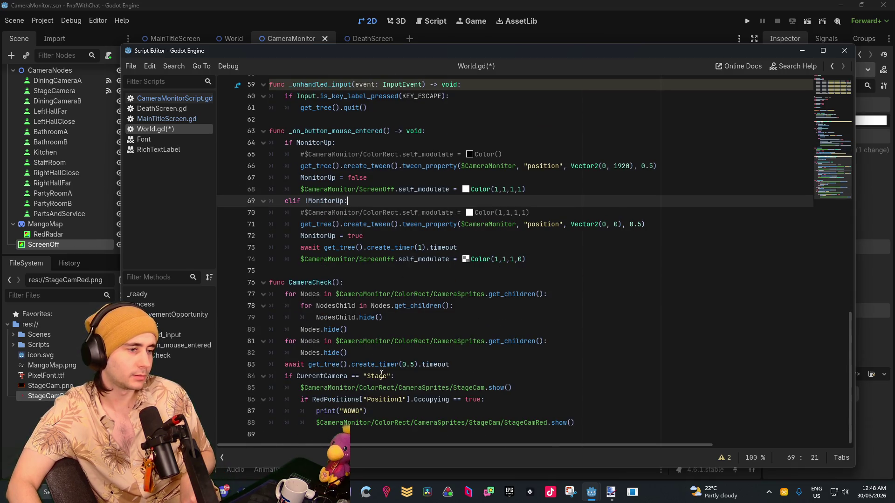
pyautogui.click(441, 352)
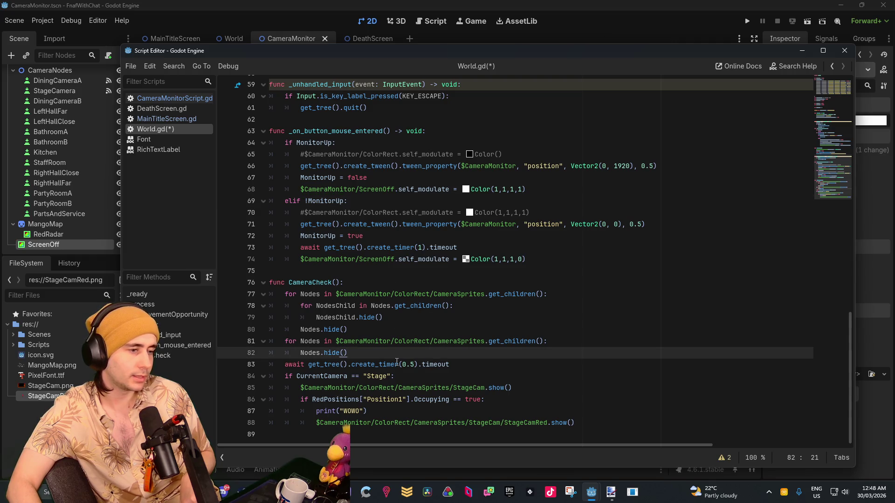
pyautogui.click(161, 116)
pyautogui.click(168, 99)
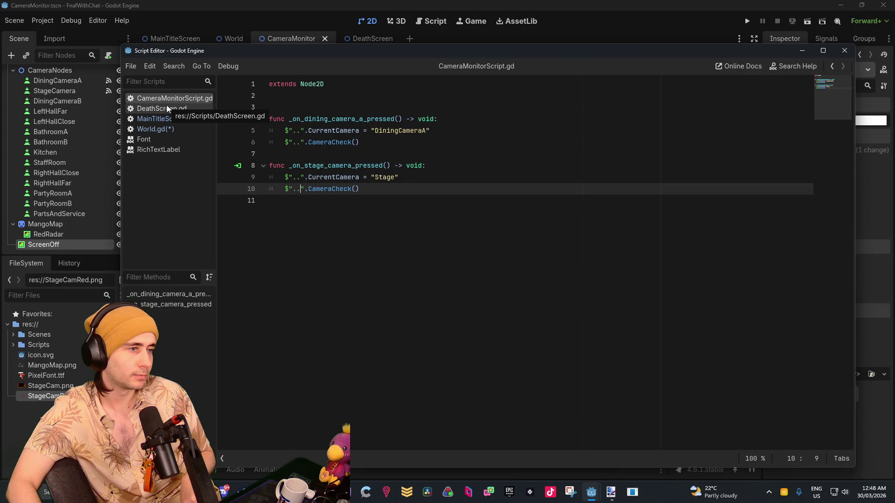
pyautogui.click(168, 106)
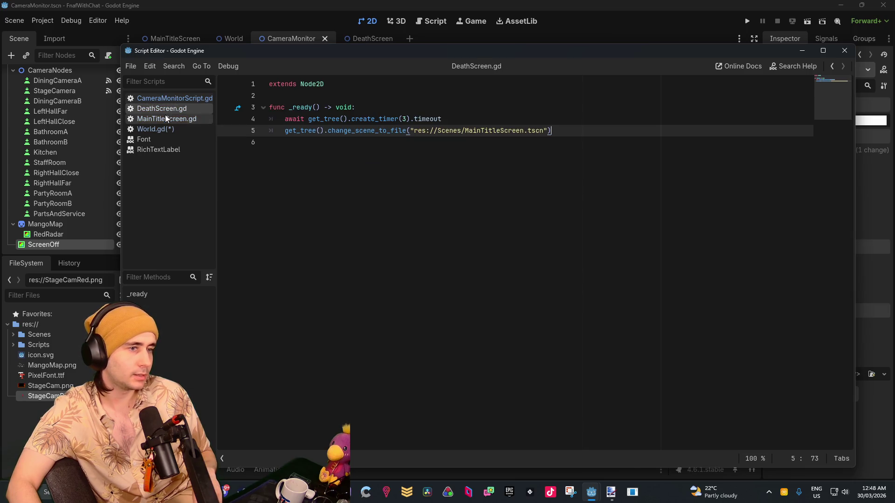
pyautogui.click(165, 116)
pyautogui.click(158, 128)
pyautogui.scroll(6, 386, 234)
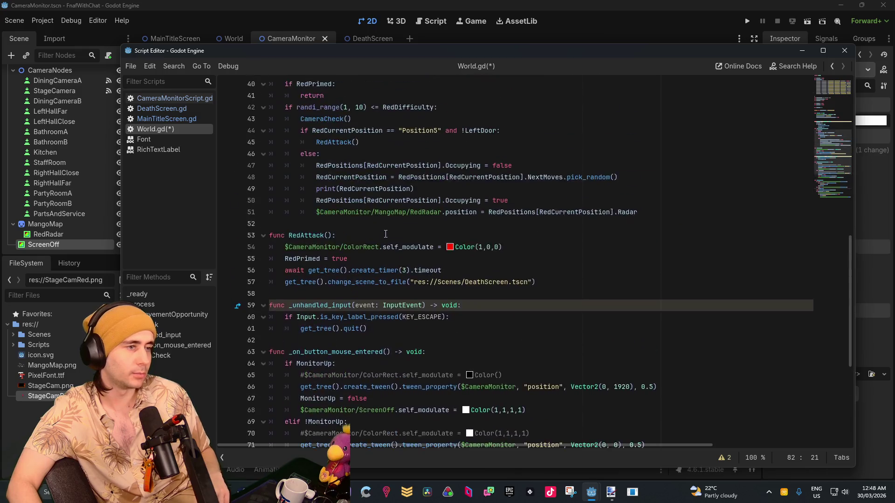
pyautogui.scroll(6, 385, 234)
pyautogui.scroll(-2, 354, 322)
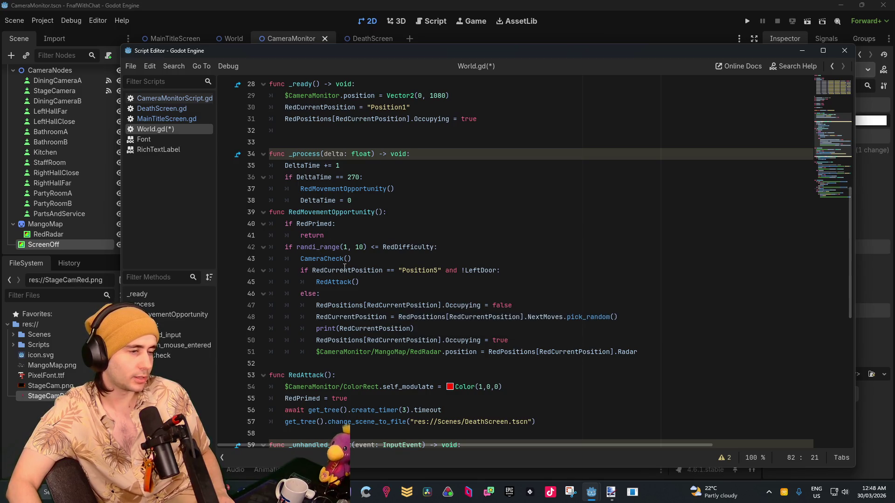
pyautogui.scroll(-2, 349, 256)
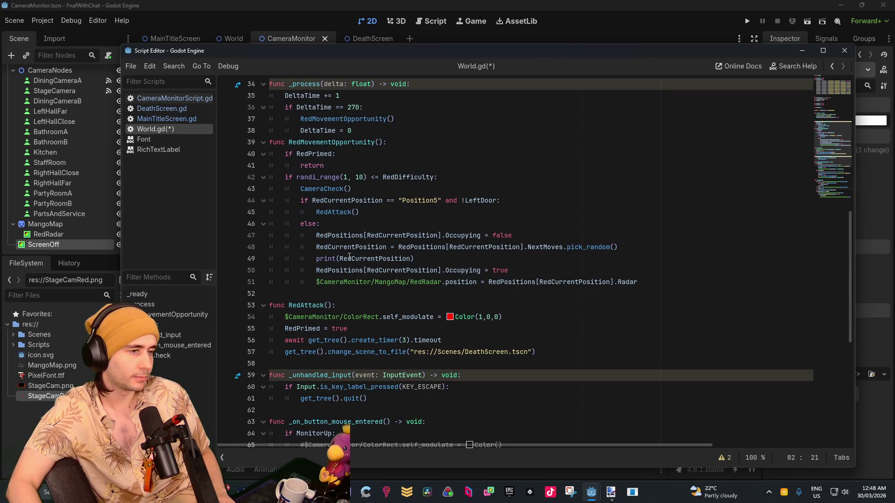
pyautogui.scroll(-8, 391, 200)
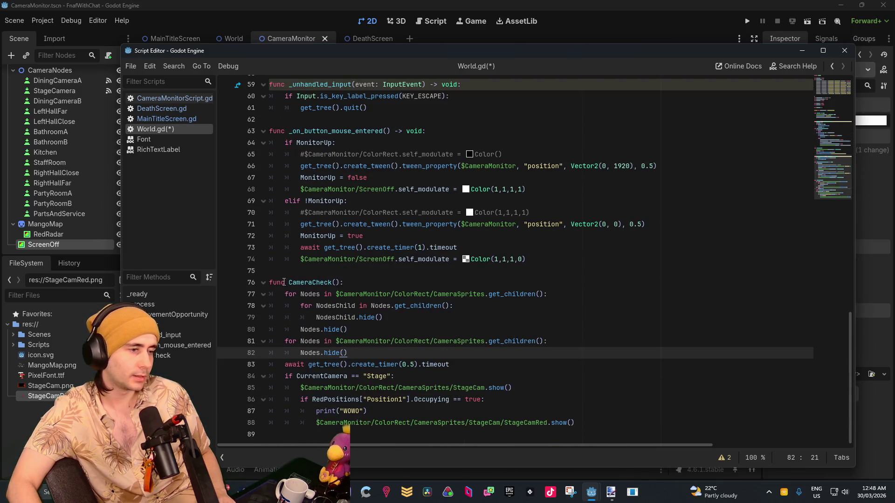
pyautogui.click(463, 294)
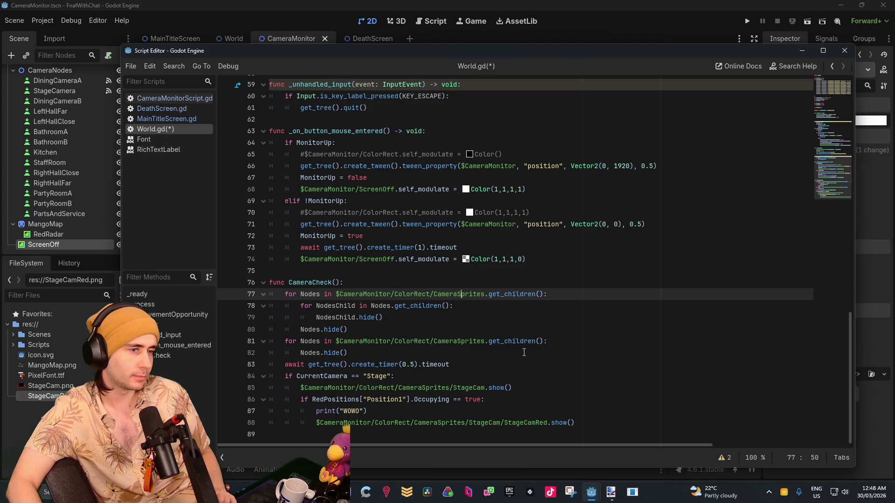
pyautogui.scroll(3, 93, 194)
pyautogui.scroll(8, 403, 278)
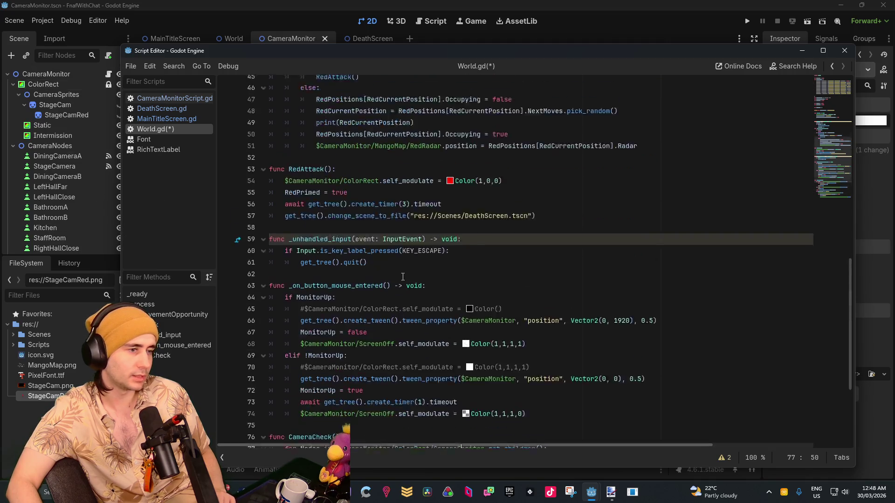
pyautogui.click(326, 247)
pyautogui.hotkey('ctrl', 'f')
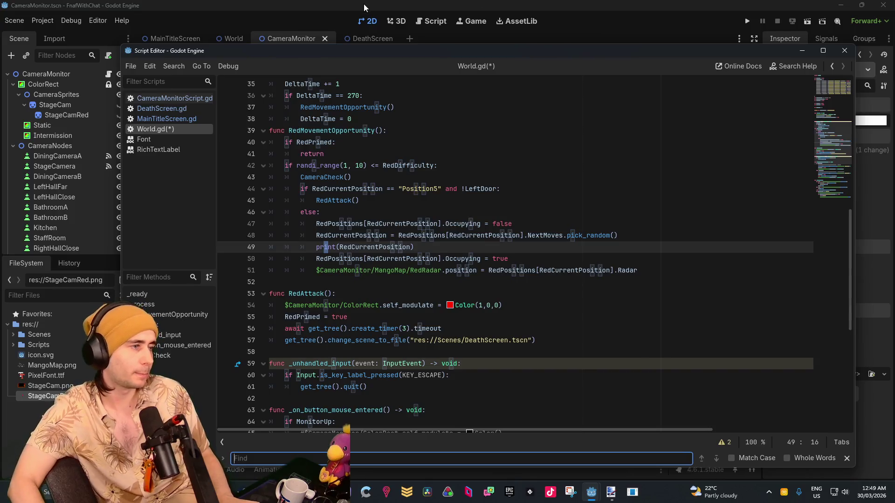
# Hide the Intermission overlay and frame the Static node in the view.
pyautogui.click(35, 136)
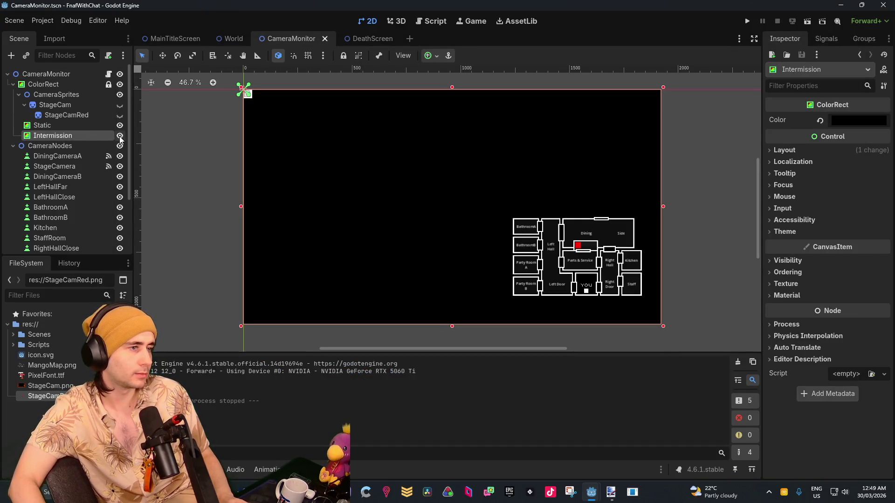
pyautogui.click(120, 136)
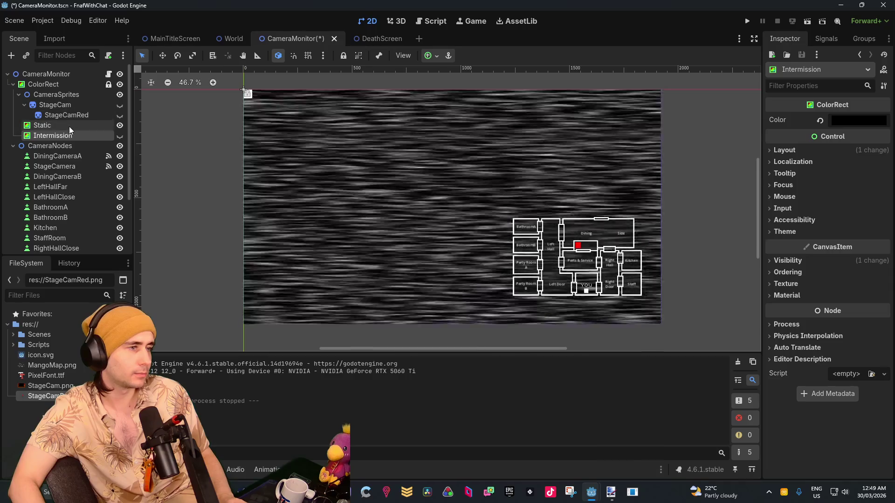
pyautogui.click(69, 125)
pyautogui.press('f')
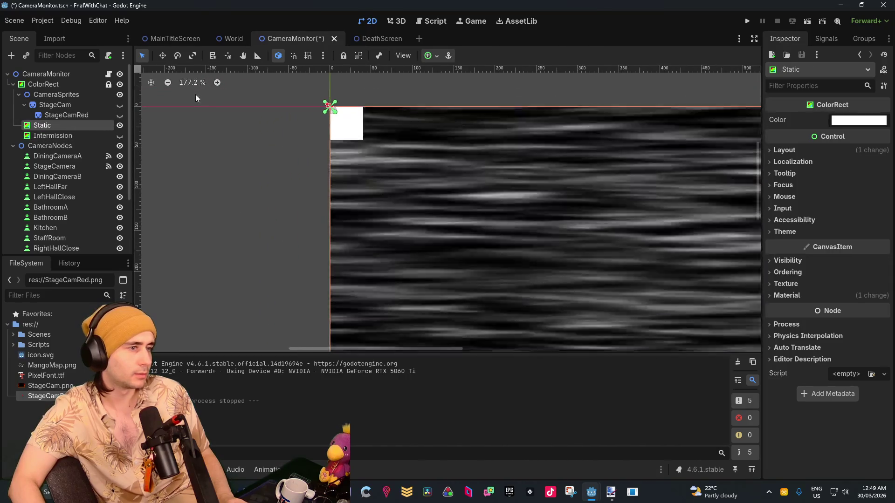
# Set the ScreenOff ColorRect's colour to black.
pyautogui.click(351, 124)
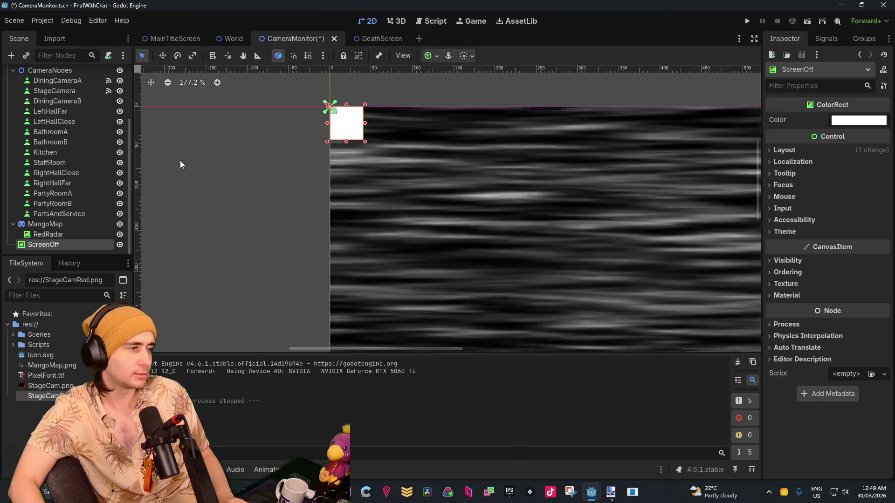
pyautogui.scroll(-8, 179, 164)
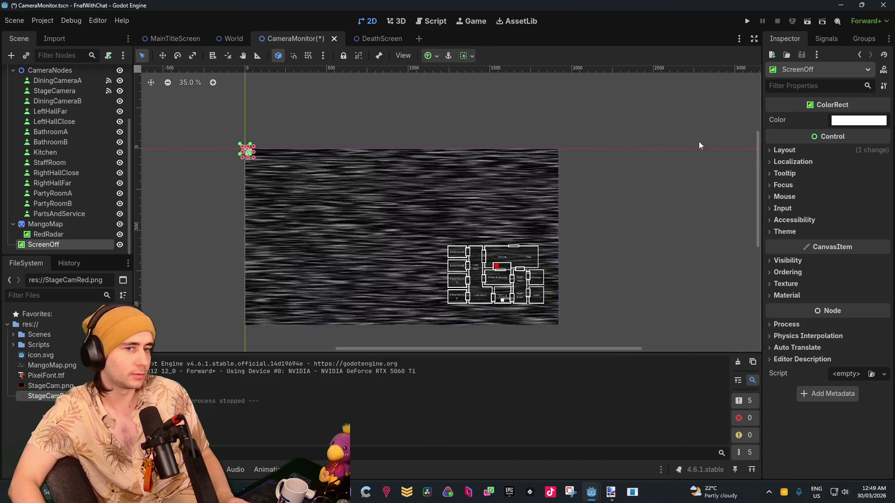
pyautogui.click(858, 120)
pyautogui.moveTo(882, 140); pyautogui.dragTo(882, 254)
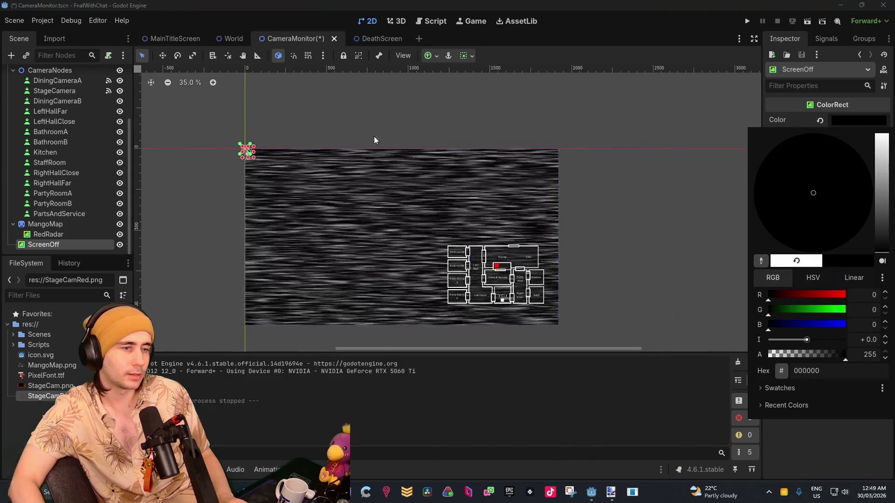
pyautogui.press('Escape')
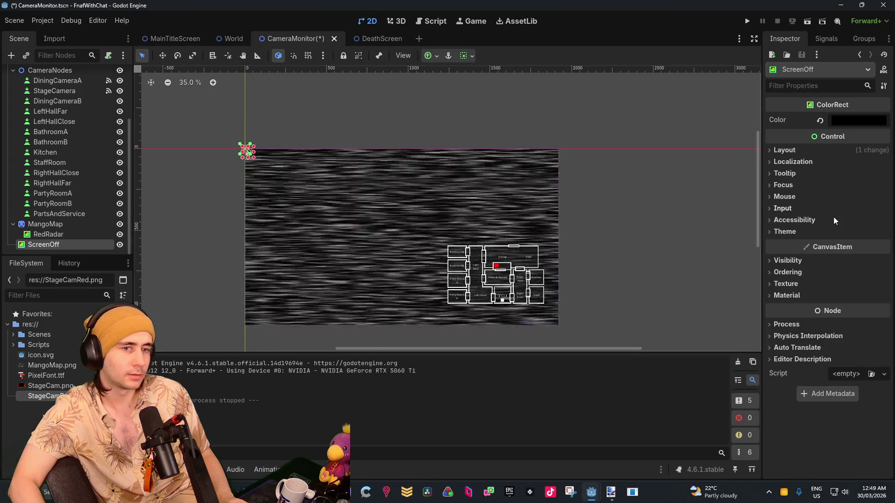
# Set ScreenOff's Transform Size to 1920 × 1080.
pyautogui.click(783, 150)
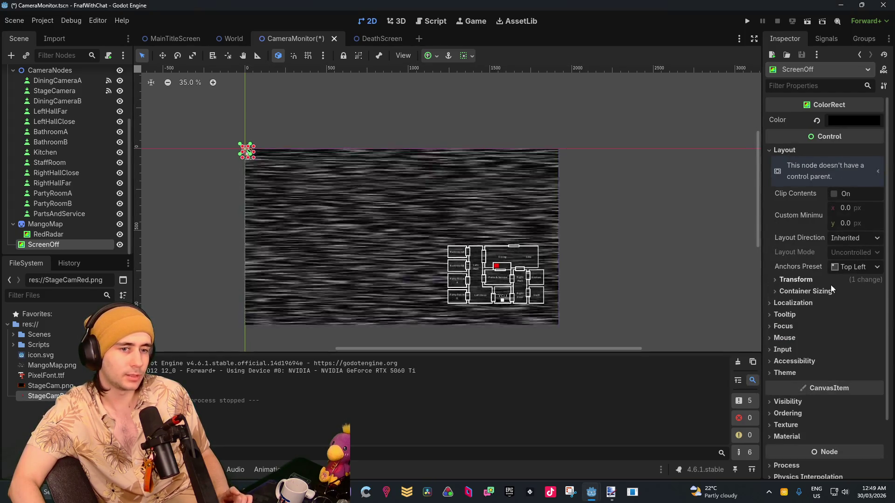
pyautogui.click(823, 282)
pyautogui.click(867, 293)
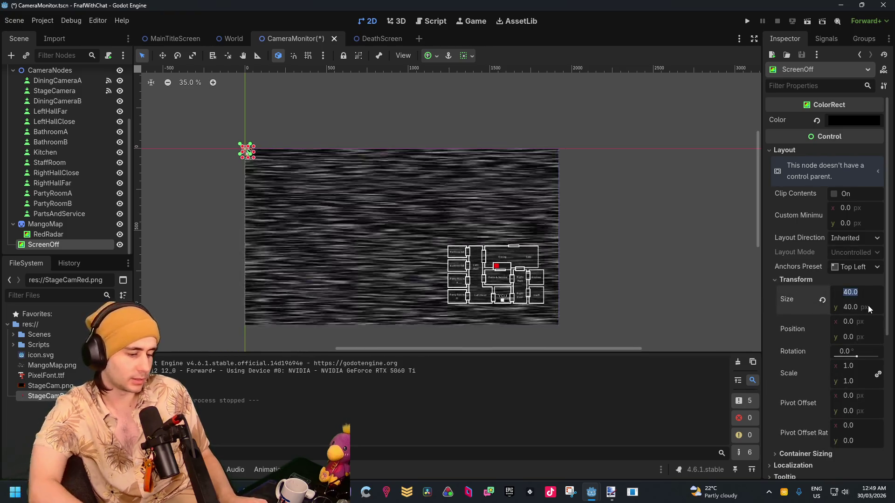
pyautogui.write('1920')
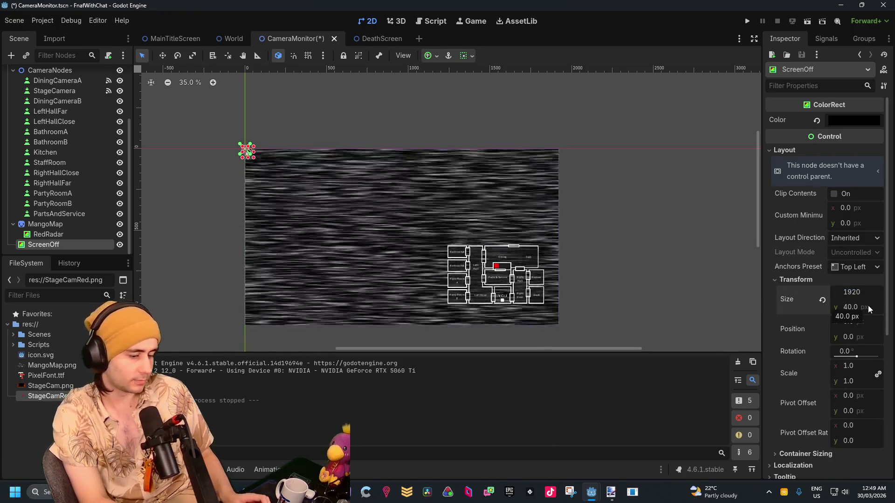
pyautogui.press('Tab')
pyautogui.write('1080')
pyautogui.press('Return')
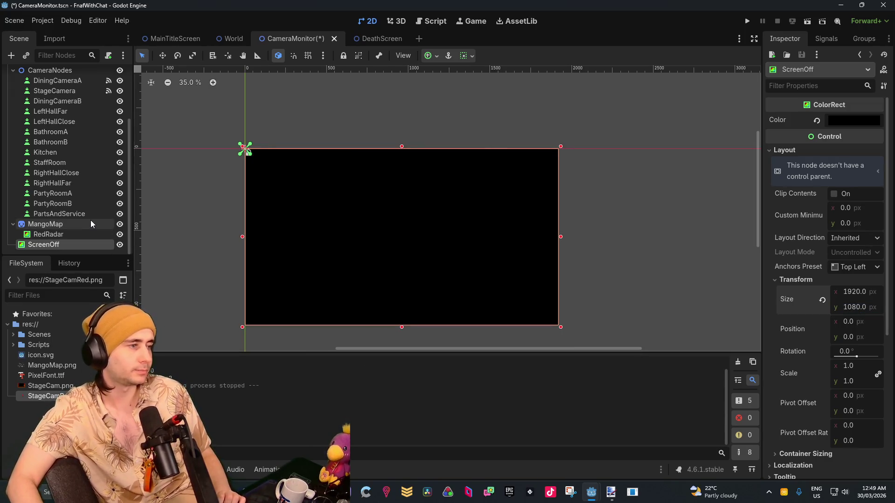
# Select CameraNodes and run the project to test the overlay.
pyautogui.scroll(3, 88, 222)
pyautogui.click(51, 146)
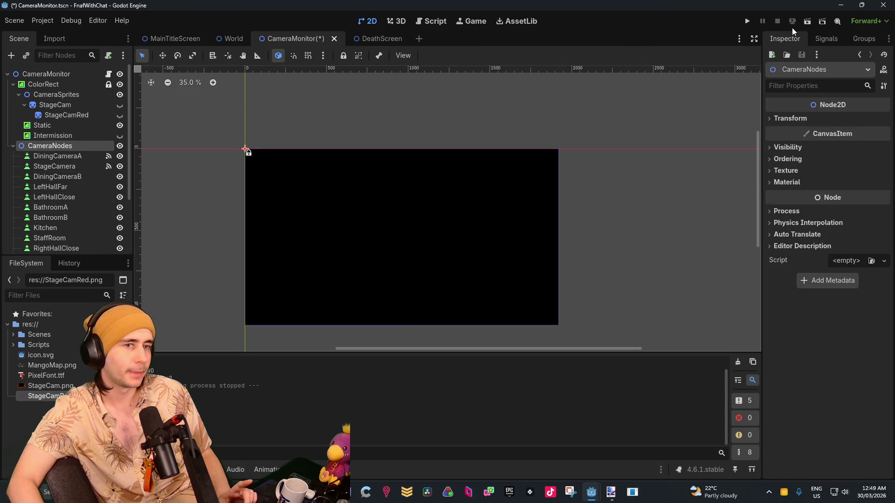
pyautogui.click(751, 21)
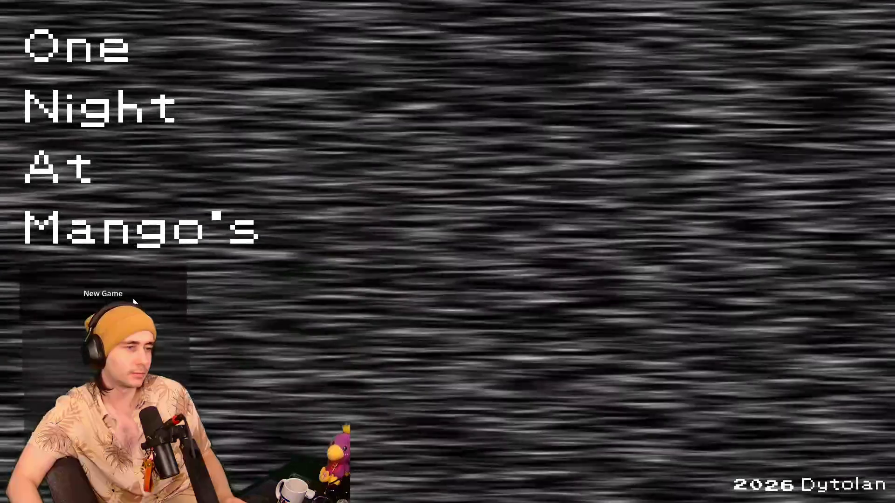
# Start a New Game from the title screen and watch the monitor scene.
pyautogui.click(261, 288)
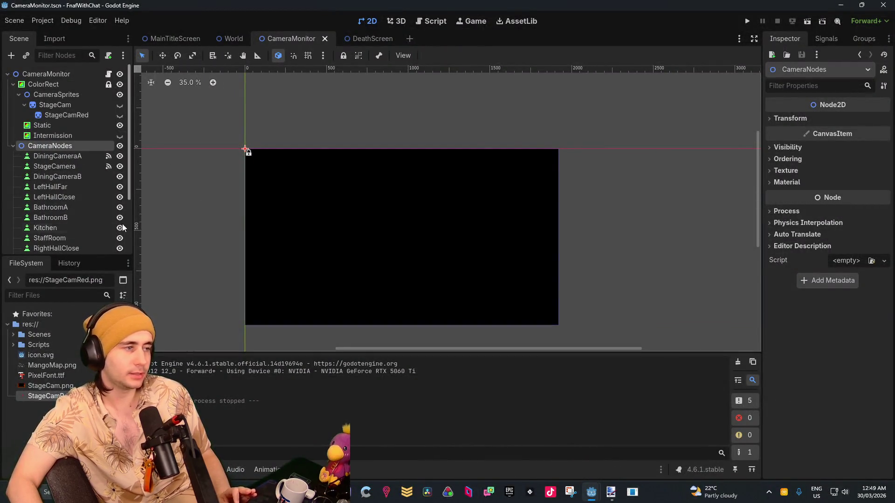
# Select ScreenOff and review its Process and Physics Interpolation settings, leaving Inherit and Off.
pyautogui.scroll(-3, 127, 222)
pyautogui.click(73, 245)
pyautogui.scroll(-5, 793, 354)
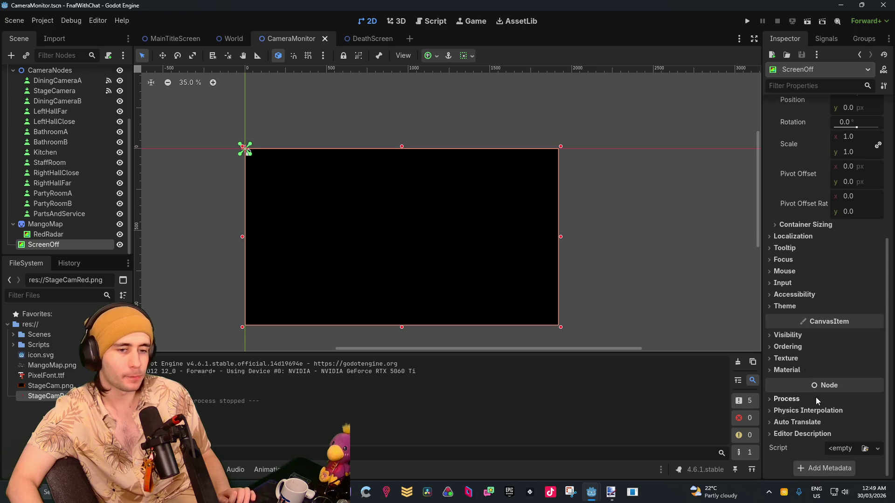
pyautogui.click(811, 398)
pyautogui.scroll(-1, 846, 396)
pyautogui.click(853, 358)
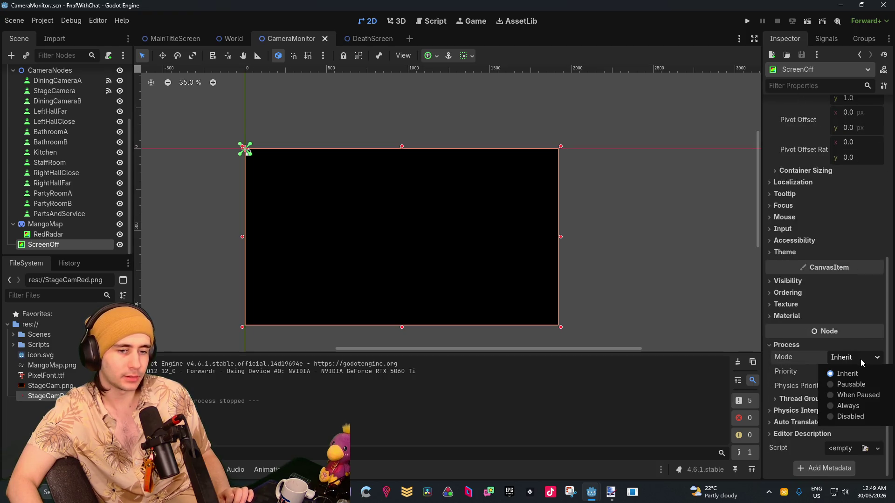
pyautogui.click(847, 373)
pyautogui.click(796, 412)
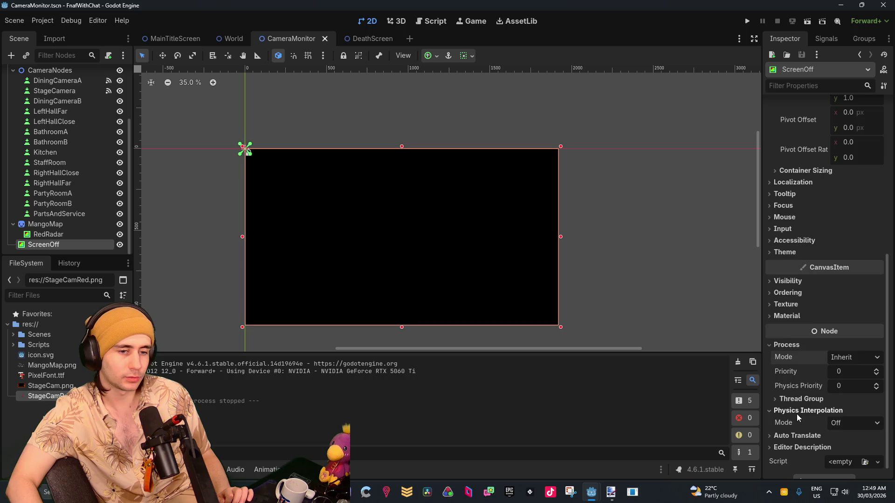
pyautogui.scroll(-1, 804, 407)
pyautogui.click(839, 410)
pyautogui.click(806, 396)
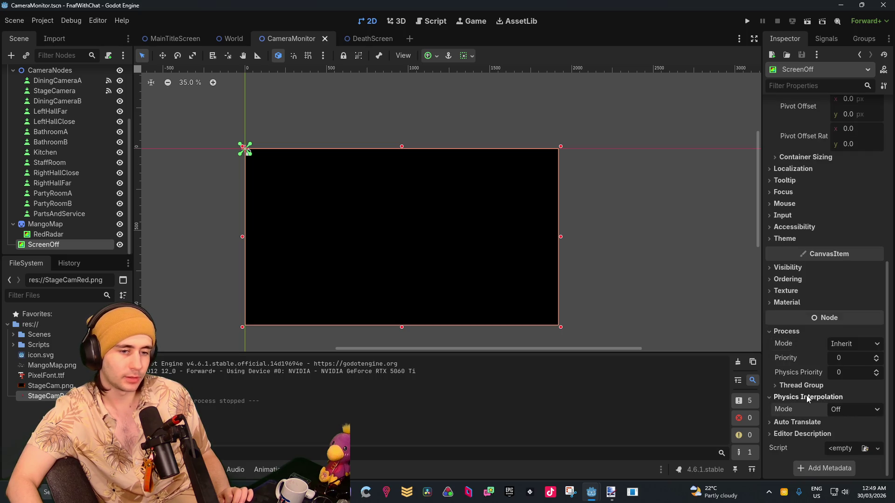
pyautogui.click(805, 395)
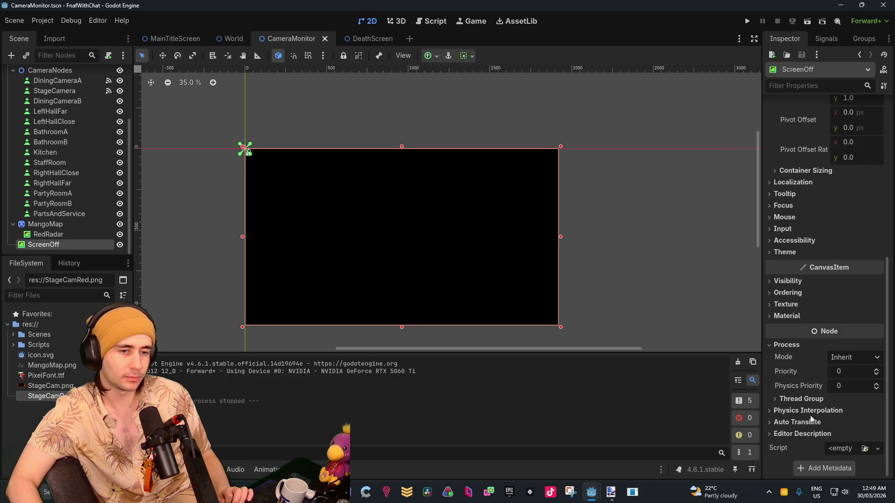
# Browse ScreenOff's Material, Texture, Ordering and Visibility sections, keeping process mode Inherit.
pyautogui.click(798, 313)
pyautogui.click(792, 305)
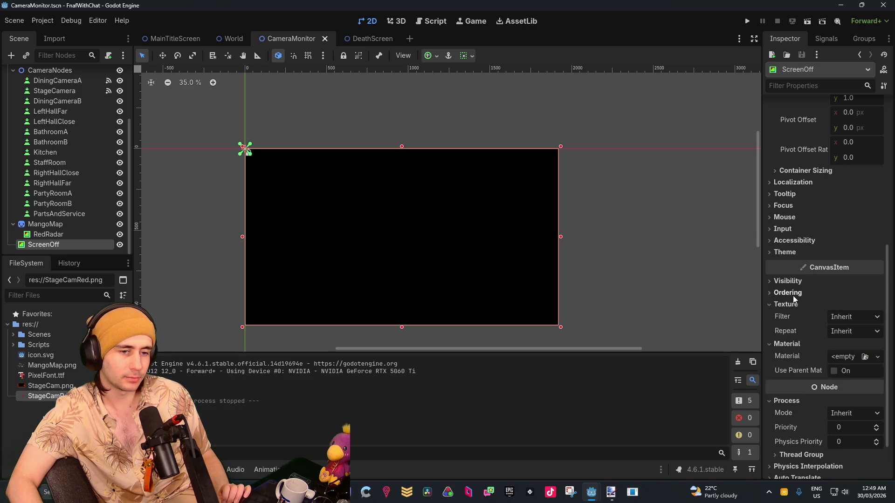
pyautogui.click(793, 294)
pyautogui.click(798, 292)
pyautogui.click(801, 282)
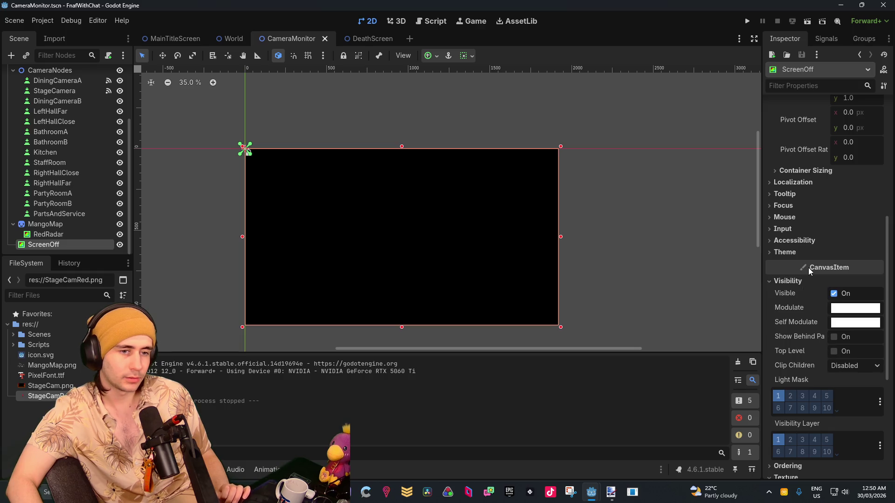
pyautogui.click(789, 281)
pyautogui.click(786, 305)
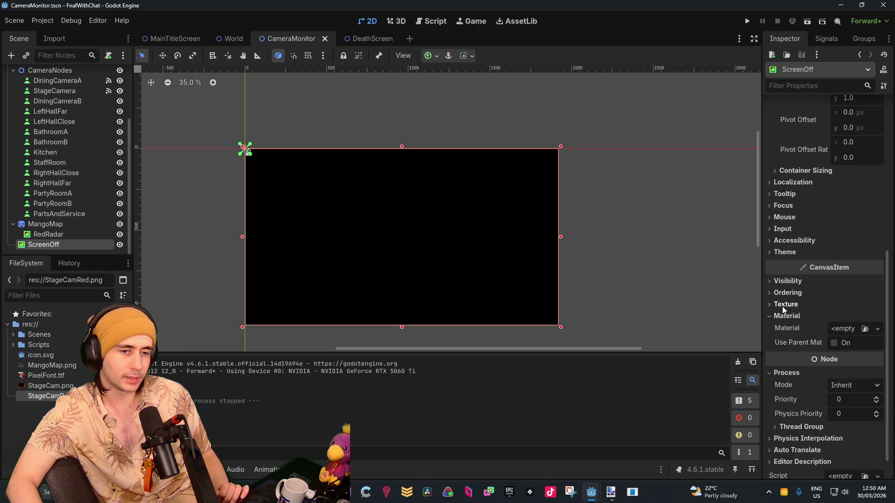
pyautogui.click(788, 316)
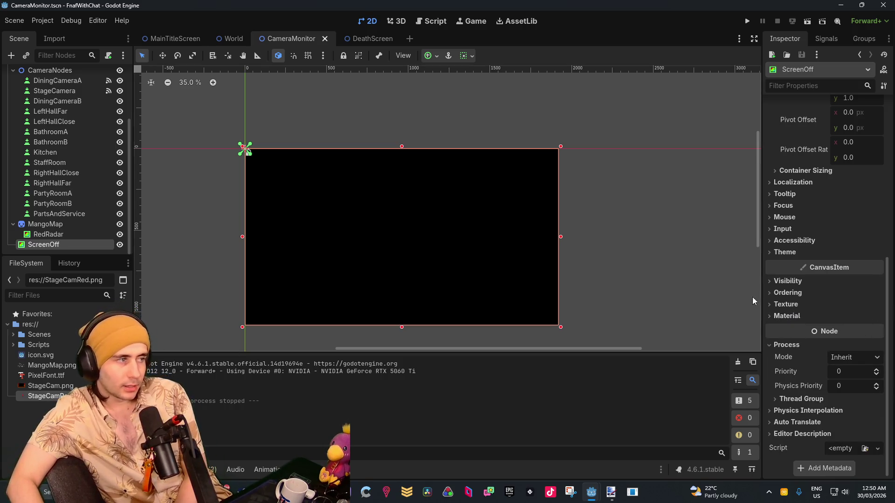
pyautogui.click(849, 359)
pyautogui.click(849, 361)
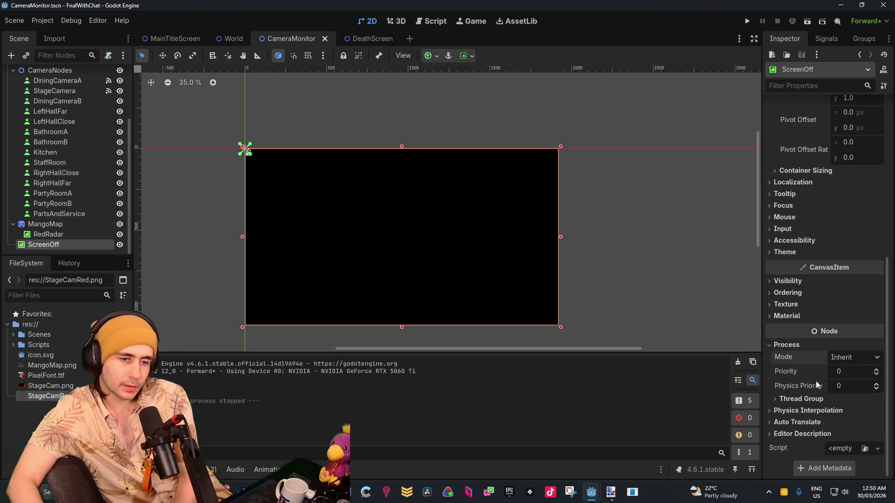
pyautogui.scroll(5, 808, 408)
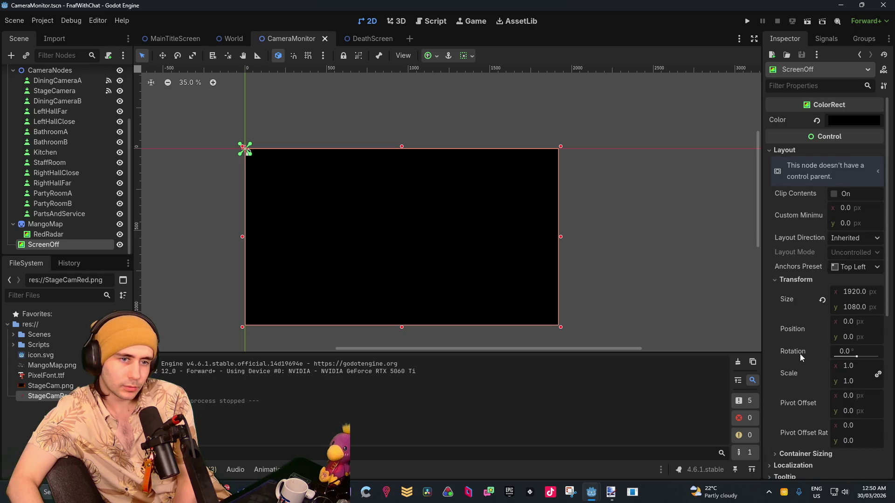
pyautogui.scroll(-4, 798, 344)
# Set ScreenOff's Mouse Filter to Ignore.
pyautogui.click(779, 263)
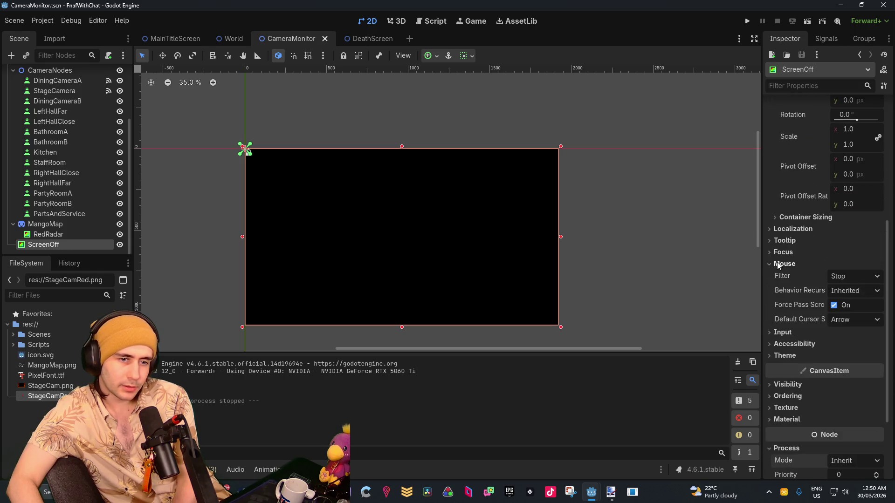
pyautogui.click(862, 280)
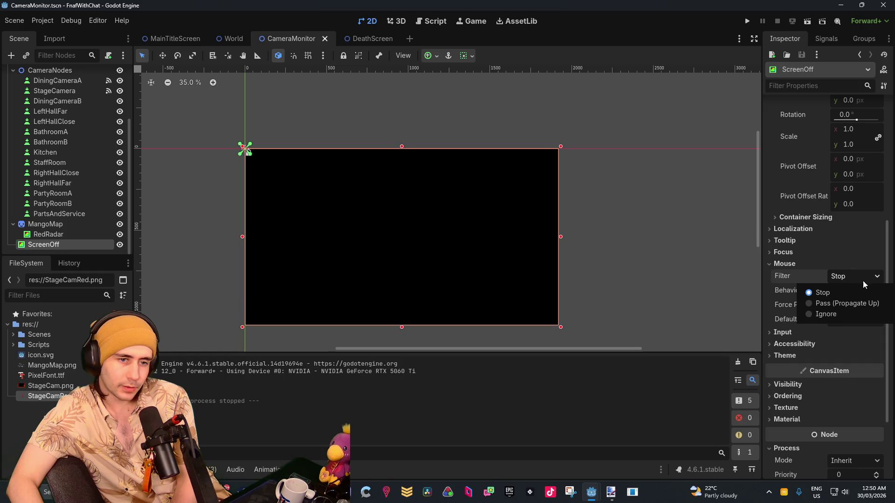
pyautogui.click(833, 316)
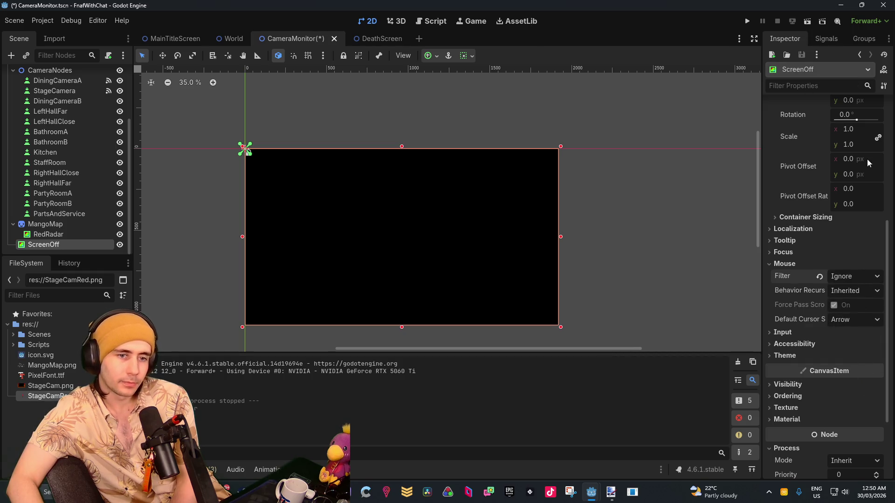
pyautogui.click(841, 278)
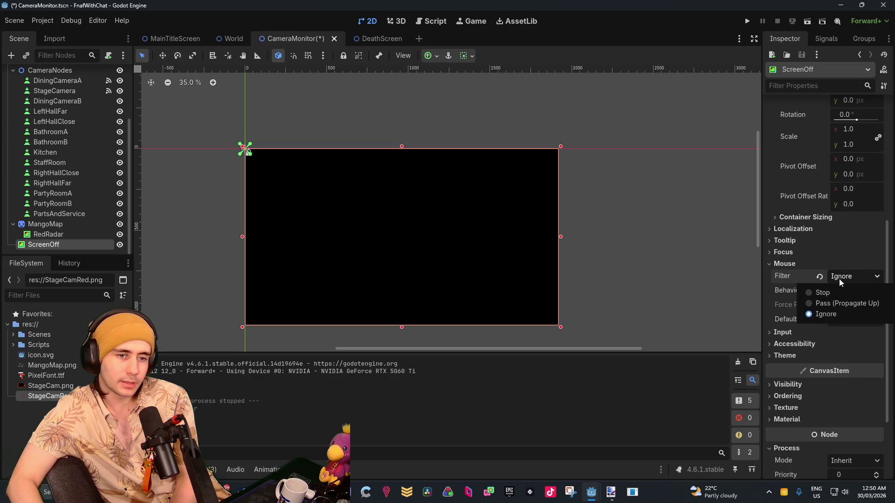
pyautogui.click(839, 279)
# Review the Input, Accessibility and Theme sections, then run the project.
pyautogui.click(785, 333)
pyautogui.click(785, 334)
pyautogui.click(787, 343)
pyautogui.click(787, 343)
pyautogui.click(788, 355)
pyautogui.click(788, 355)
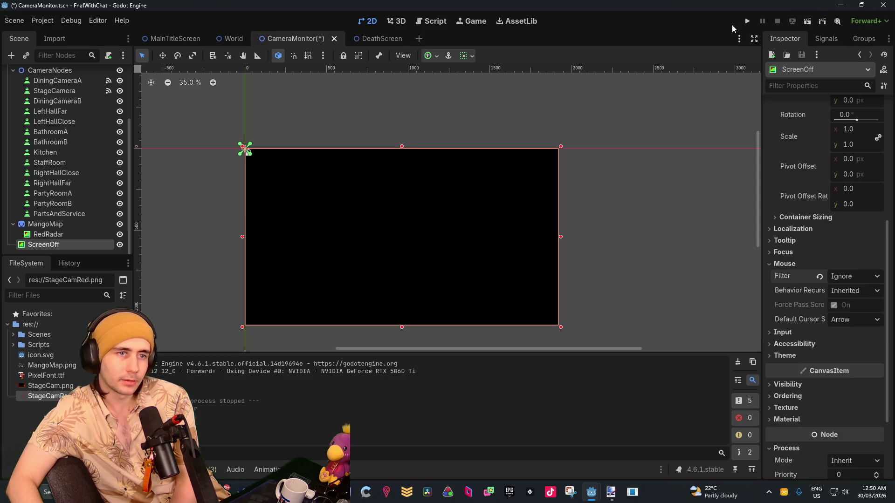
pyautogui.click(747, 21)
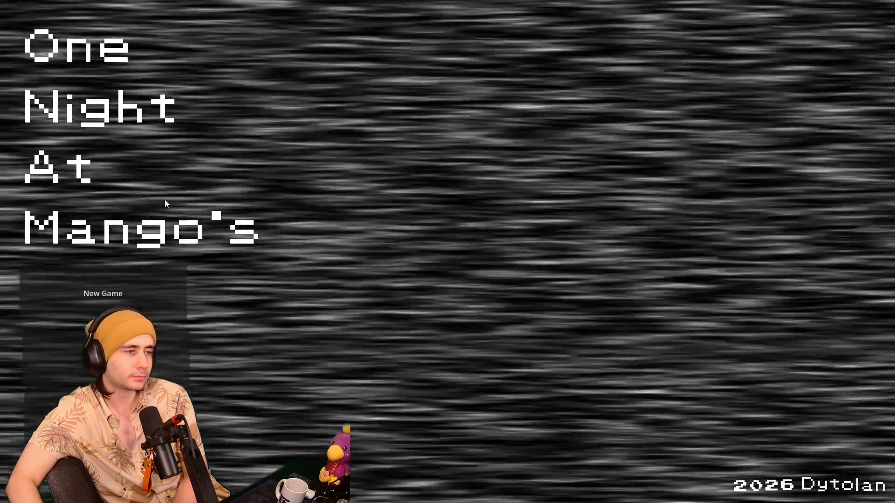
# Start a New Game, test the monitor overlay, then quit the game with Alt+F4.
pyautogui.press('Return')
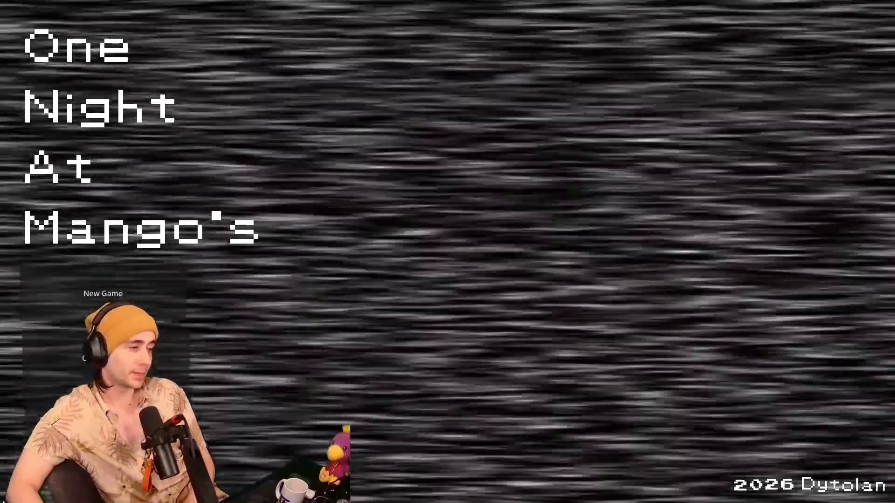
pyautogui.hotkey('alt', 'F4')
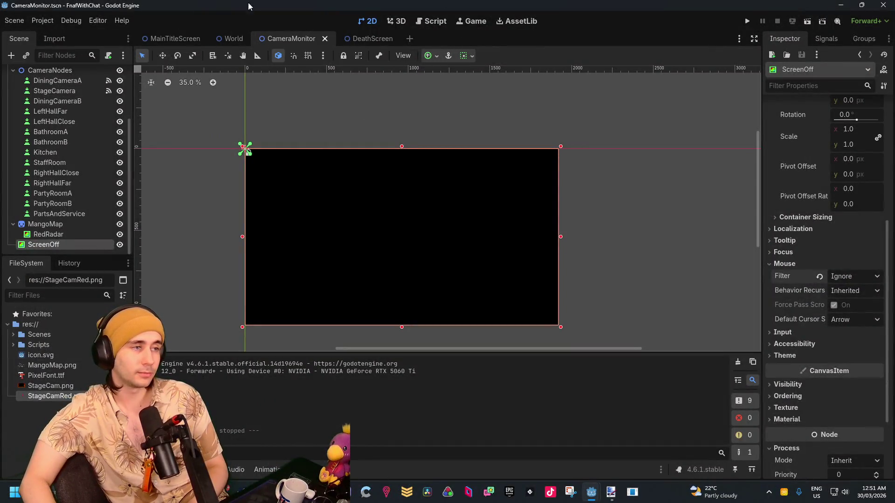
# Look through the Scene menu and the MainTitleScreen scene's nodes.
pyautogui.click(19, 21)
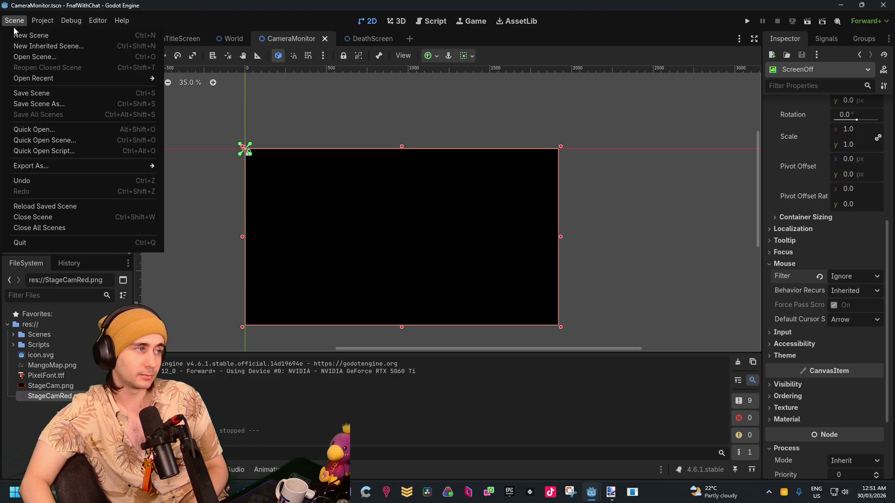
pyautogui.click(27, 95)
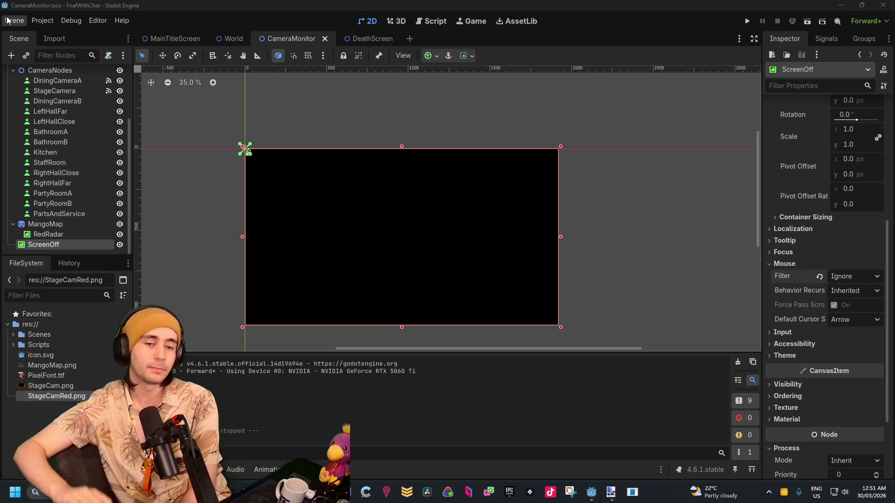
pyautogui.scroll(-2, 280, 154)
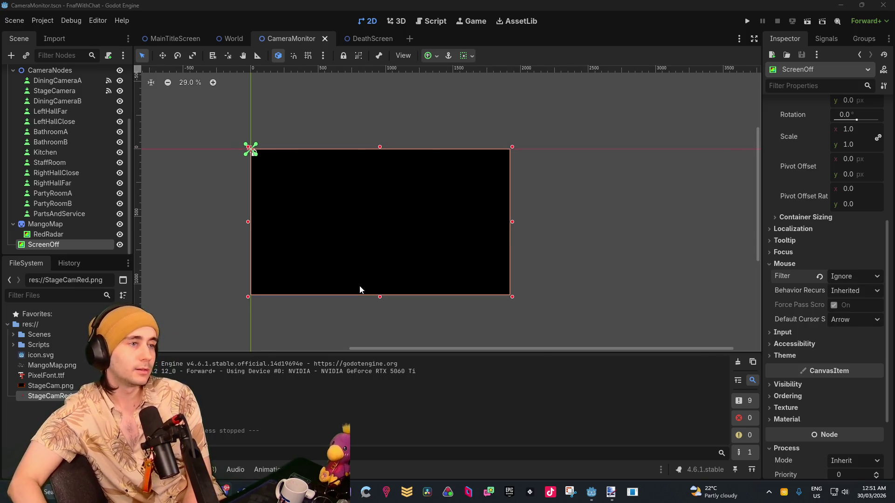
pyautogui.click(228, 38)
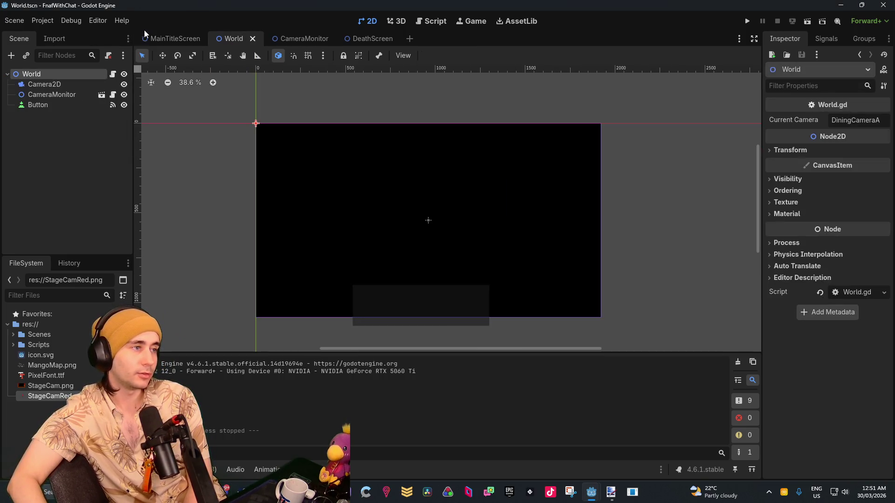
pyautogui.click(153, 38)
pyautogui.scroll(-5, 435, 243)
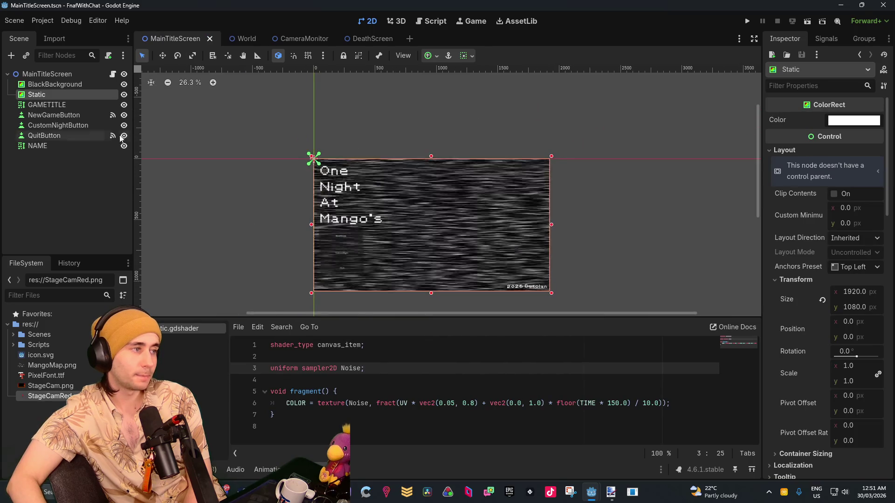
pyautogui.click(72, 85)
pyautogui.click(73, 75)
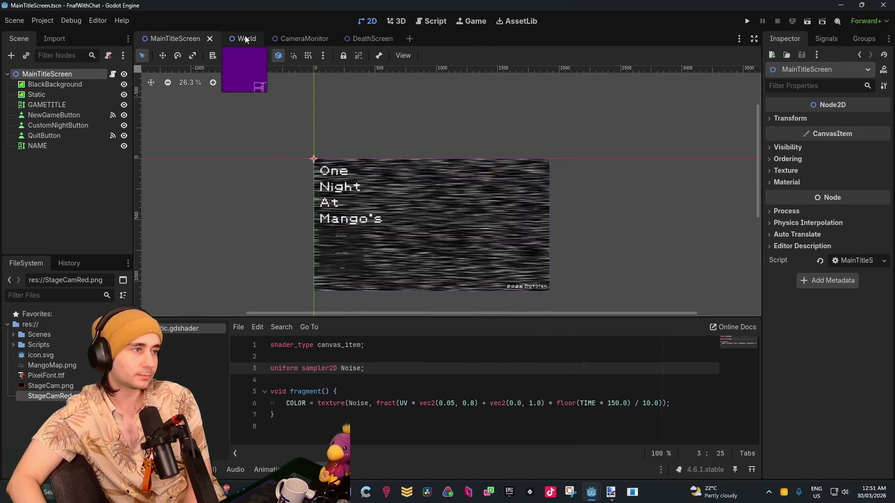
# Browse the World, CameraMonitor and DeathScreen scenes, then open MainTitleScreen.gd.
pyautogui.click(245, 38)
pyautogui.scroll(2, 448, 201)
pyautogui.moveTo(469, 214); pyautogui.dragTo(409, 156)
pyautogui.click(287, 39)
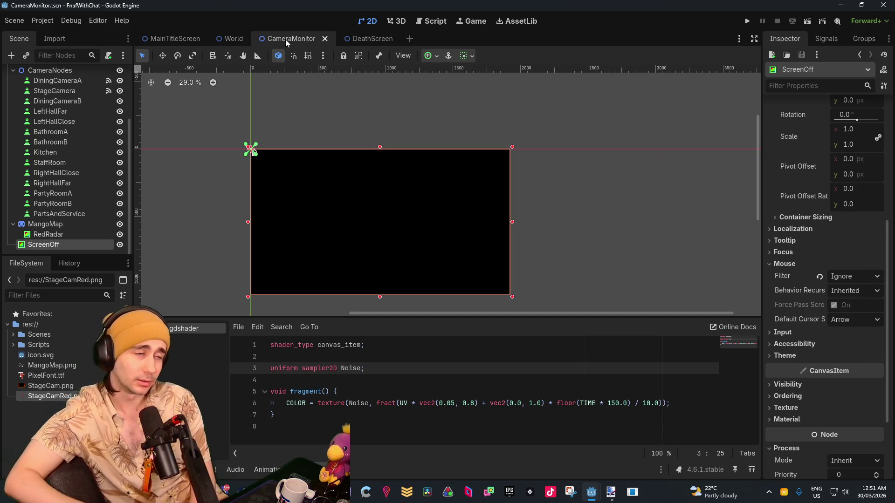
pyautogui.click(372, 39)
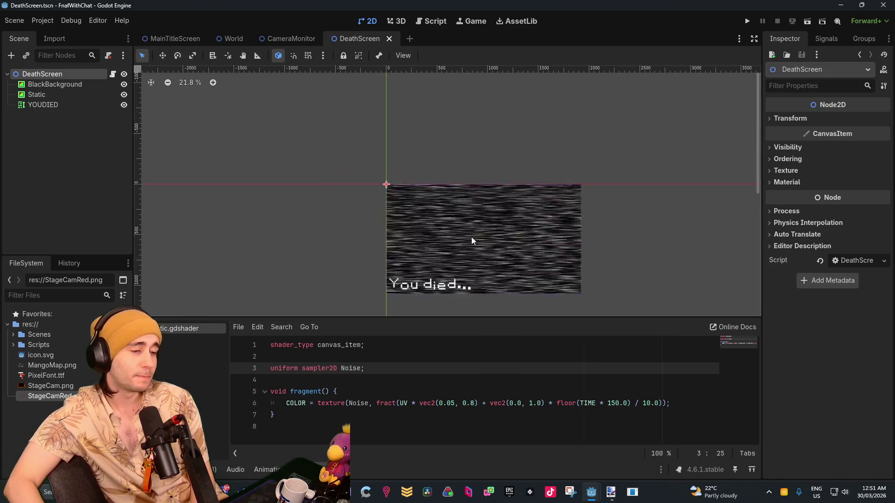
pyautogui.click(294, 38)
pyautogui.click(230, 38)
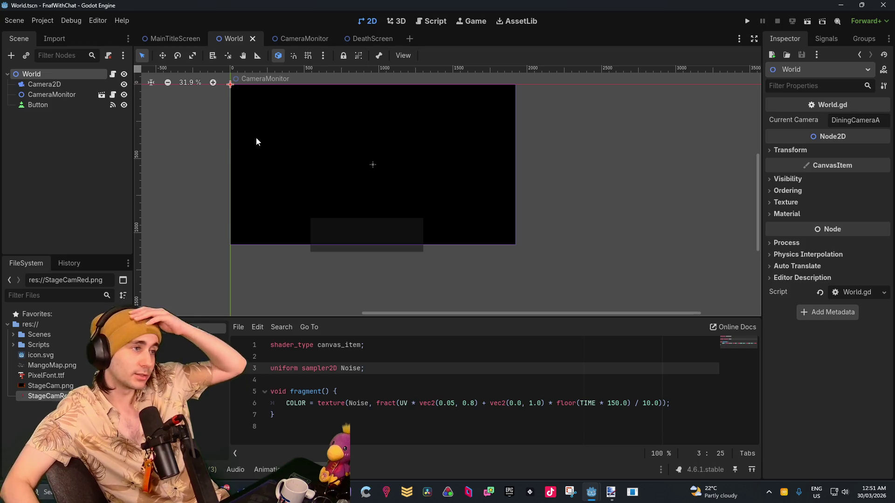
pyautogui.click(174, 40)
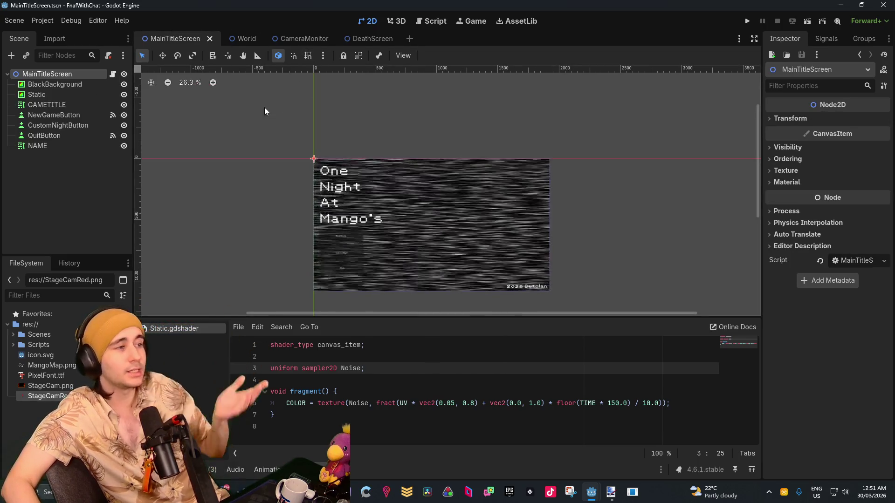
pyautogui.click(112, 74)
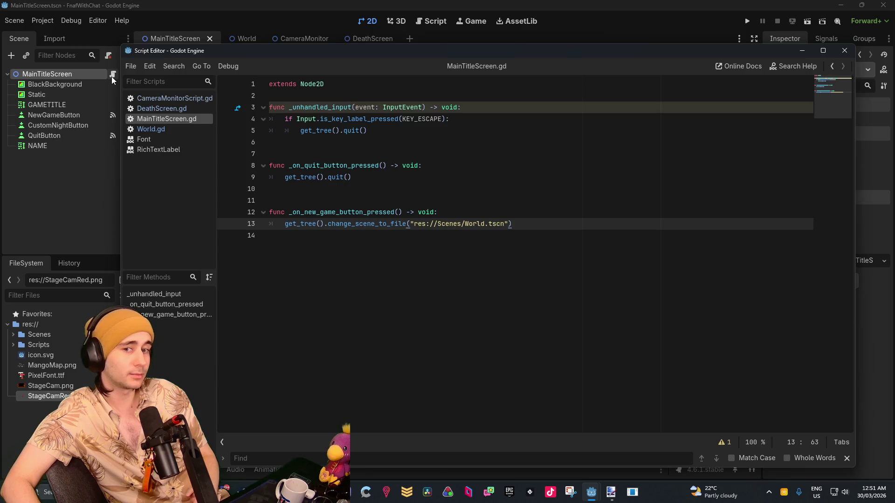
# Open World.gd and highlight lines 12–19, the button-hover monitor code.
pyautogui.click(153, 129)
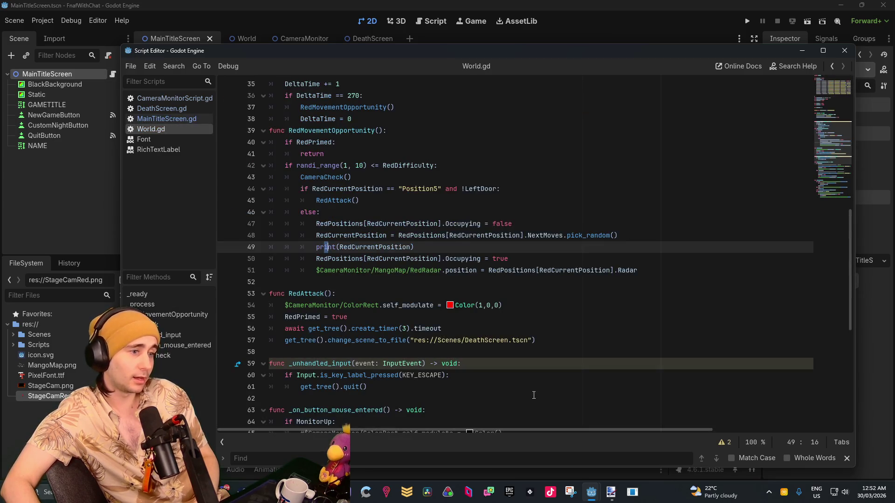
pyautogui.scroll(-8, 540, 385)
pyautogui.scroll(15, 460, 305)
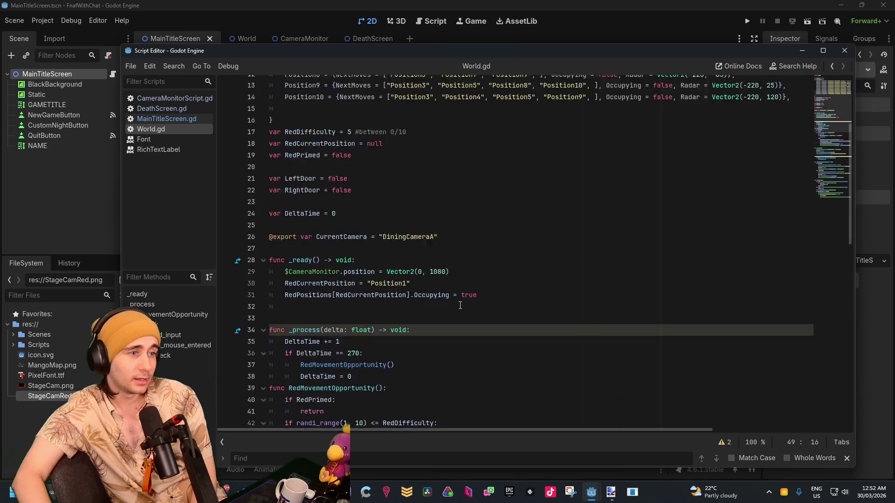
pyautogui.scroll(5, 460, 306)
pyautogui.moveTo(291, 114); pyautogui.dragTo(419, 183)
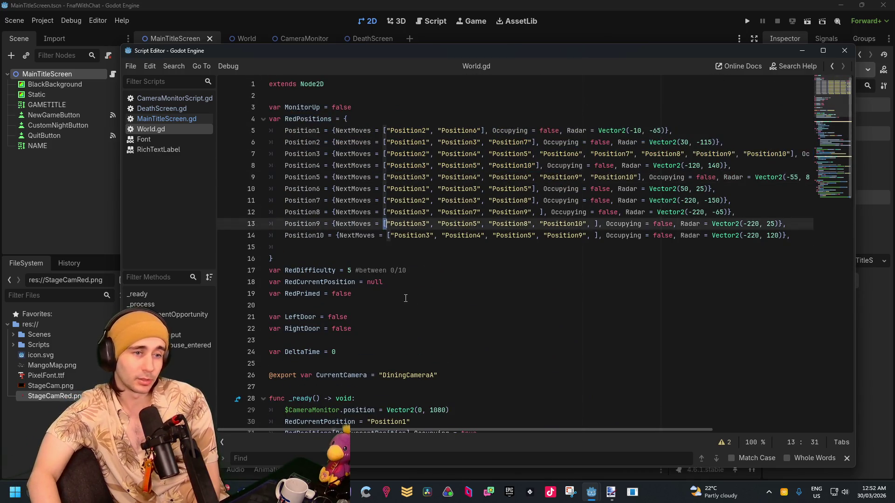
pyautogui.moveTo(353, 294); pyautogui.dragTo(351, 213)
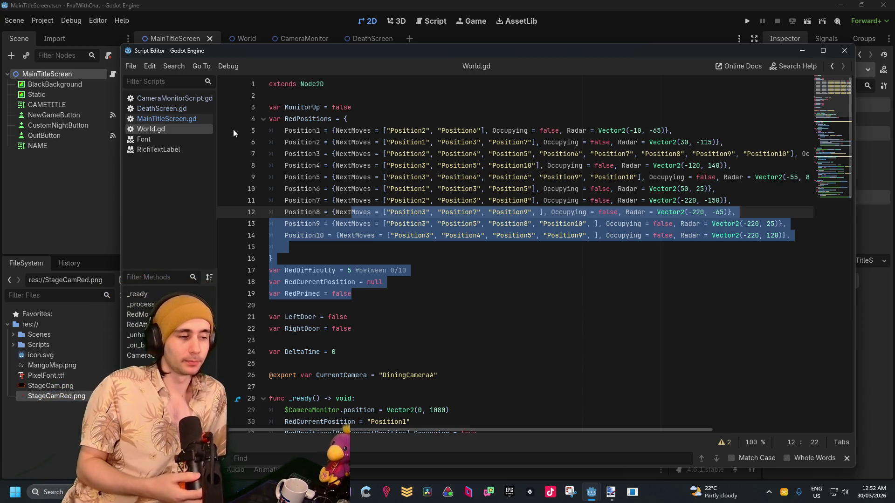
# Scroll to CameraCheck and highlight its sprite-hiding loops on lines 80–82.
pyautogui.scroll(-5, 400, 216)
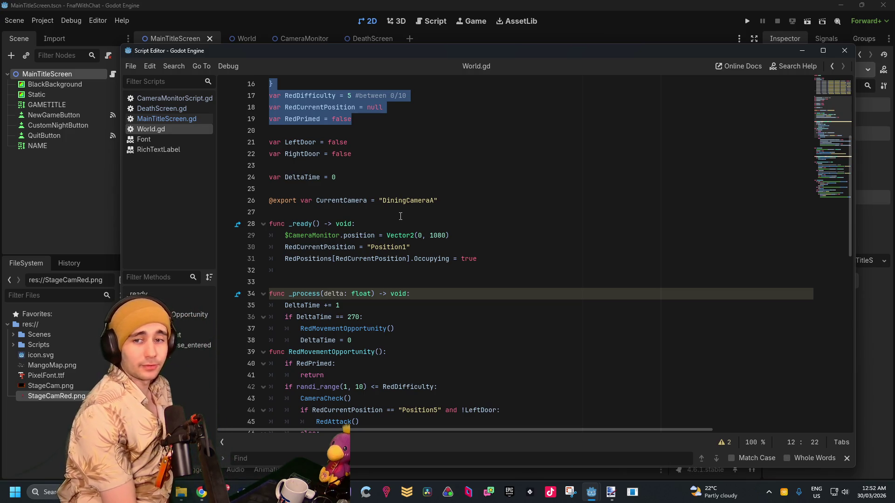
pyautogui.scroll(-10, 432, 125)
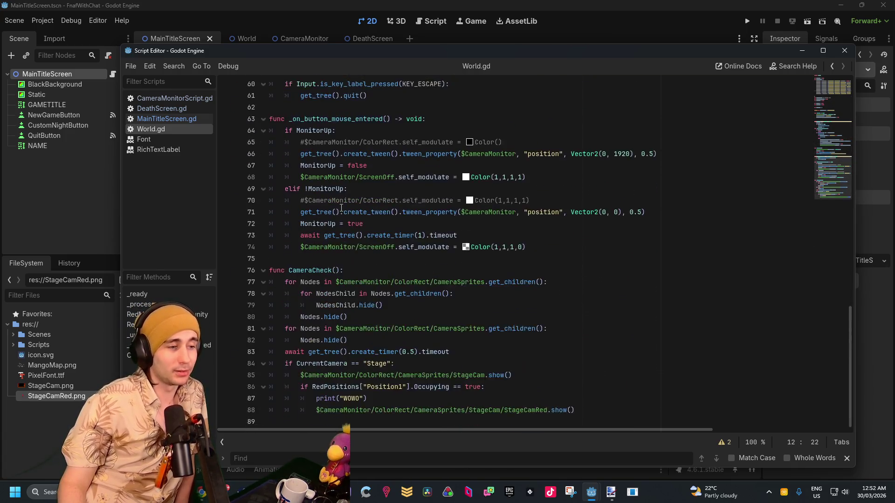
pyautogui.scroll(1, 311, 324)
pyautogui.moveTo(311, 323)
pyautogui.mouseDown()
pyautogui.moveTo(347, 352)
pyautogui.moveTo(350, 373)
pyautogui.moveTo(361, 363)
pyautogui.moveTo(326, 317)
pyautogui.mouseUp()
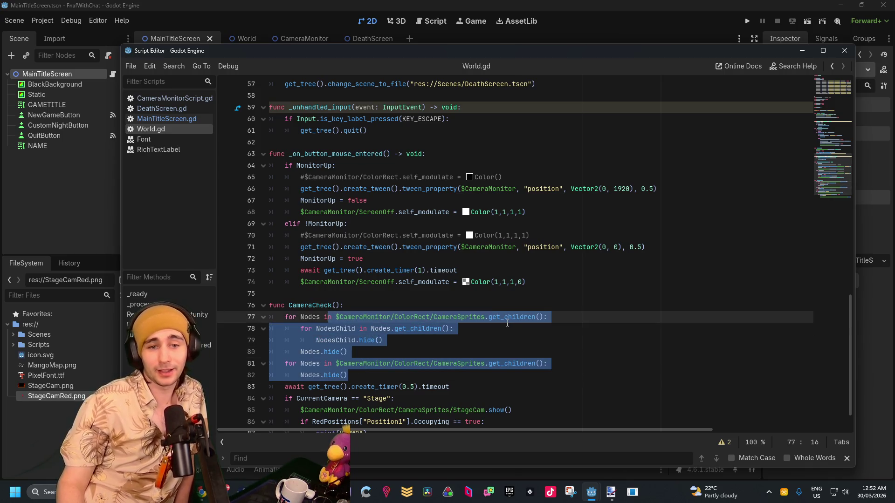
pyautogui.moveTo(507, 323)
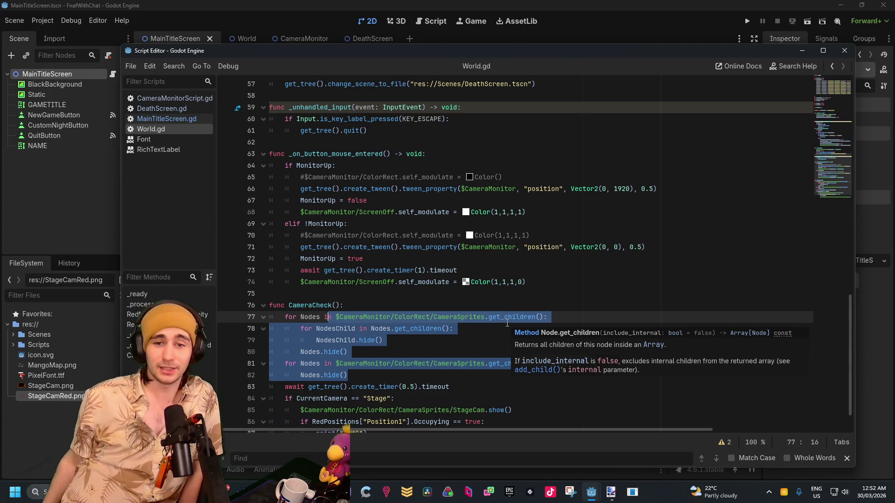
pyautogui.scroll(-1, 280, 322)
pyautogui.keyDown('shift'); pyautogui.click(270, 317); pyautogui.keyUp('shift')
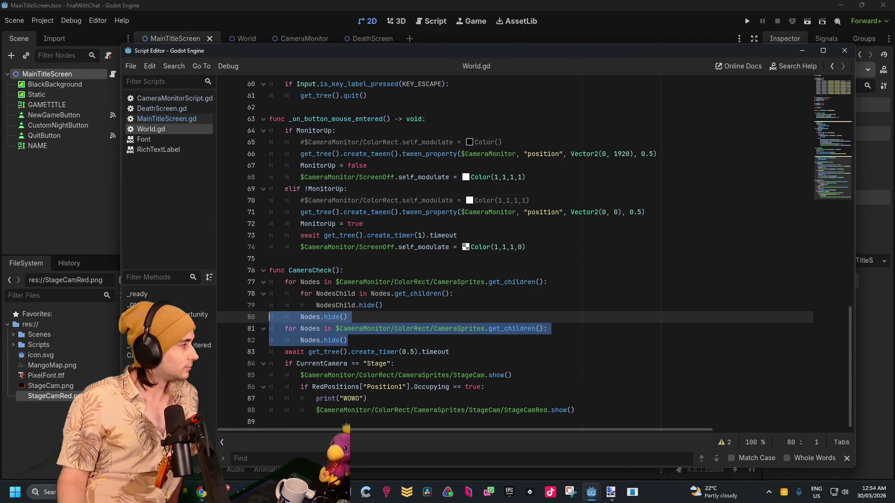